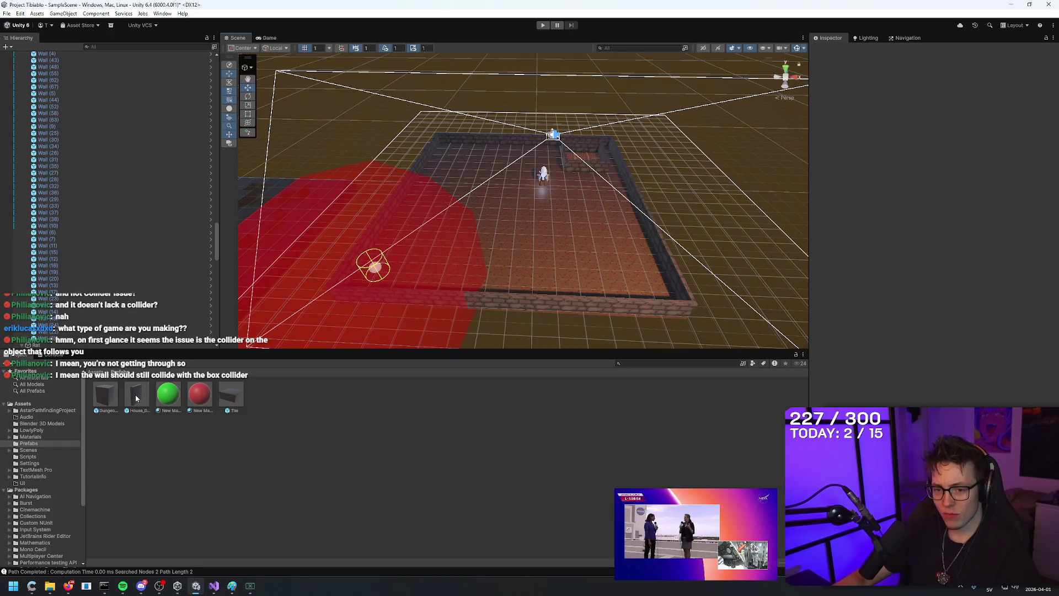
Step: Resize the House_01_Wall prefab's Box Collider to 2 × 2 × 2 and play-test walking toward the back wall
click(136, 399)
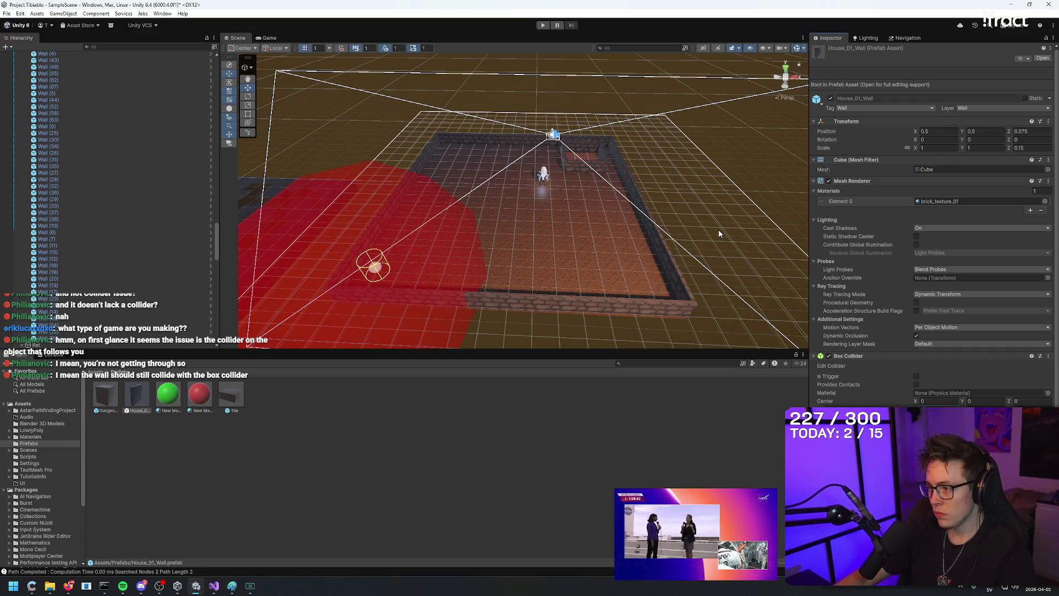
double_click(132, 398)
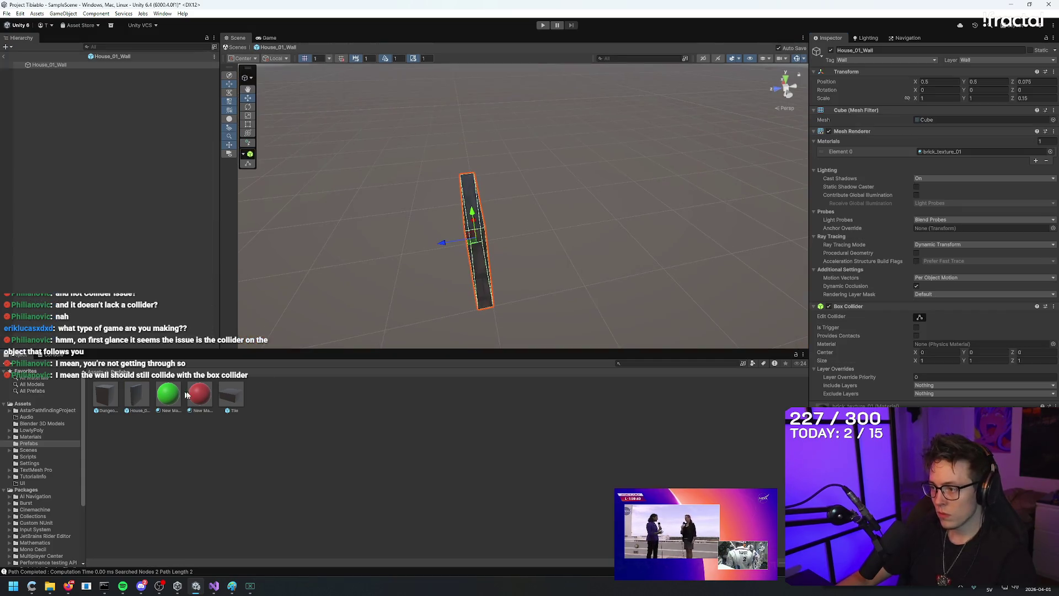
text(.25)
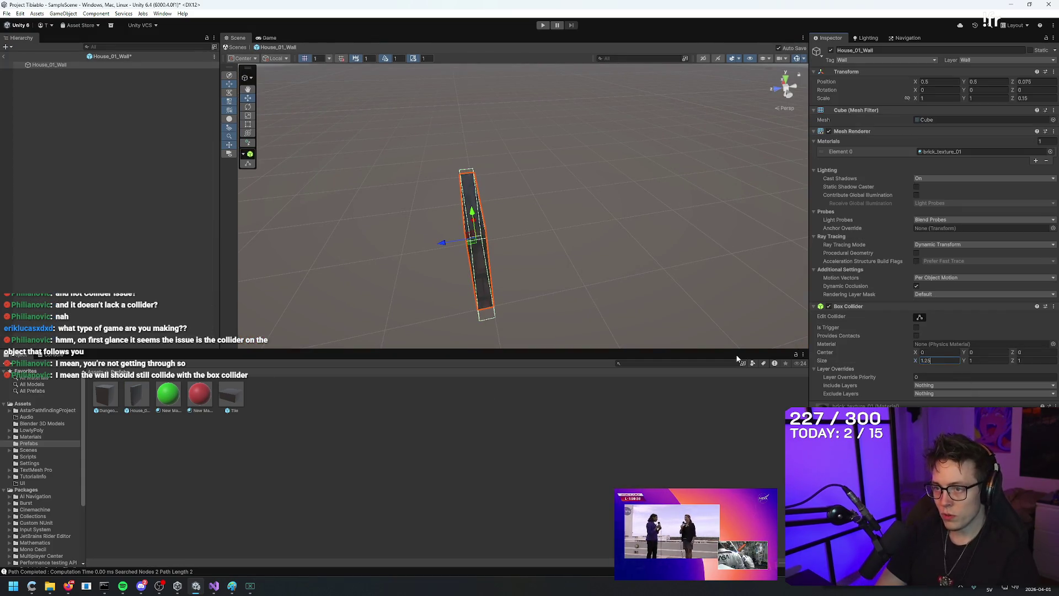
key(Tab)
text(1.25)
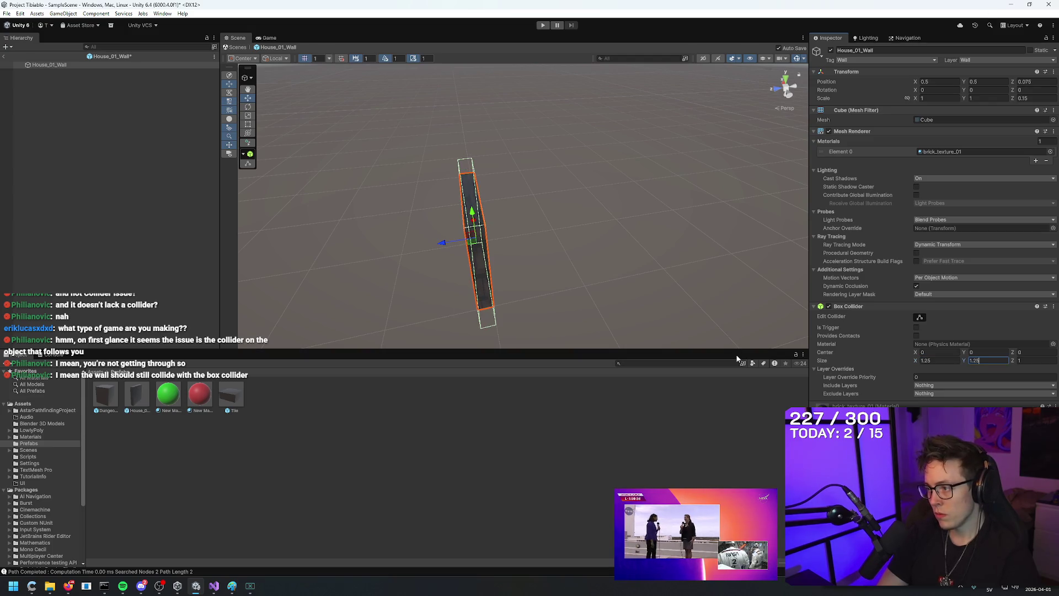
text(.25)
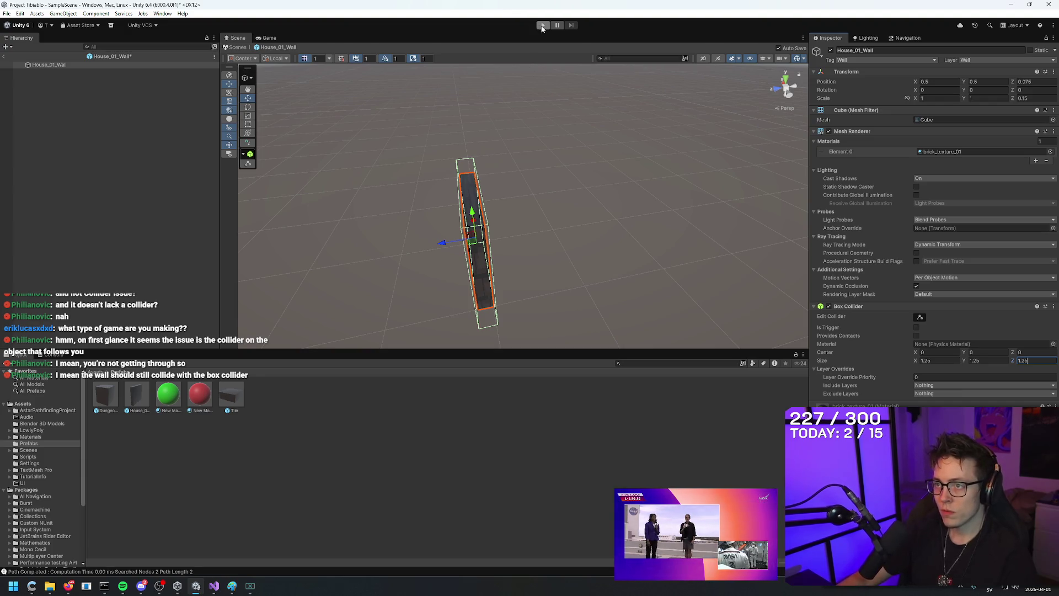
text(2)
key(shift+Tab)
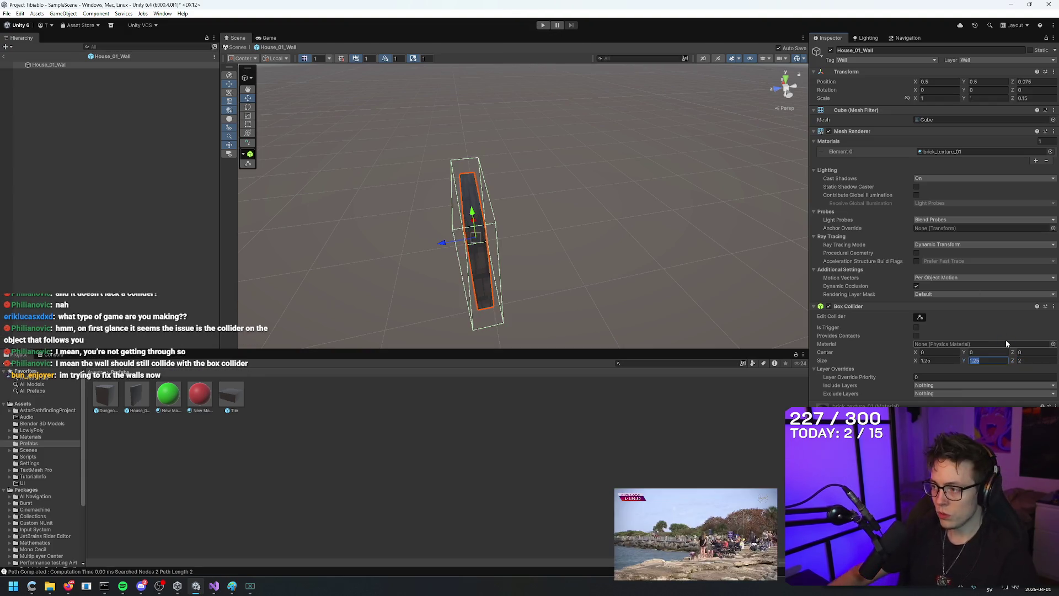
text(2)
key(shift+Tab)
text(2)
click(543, 25)
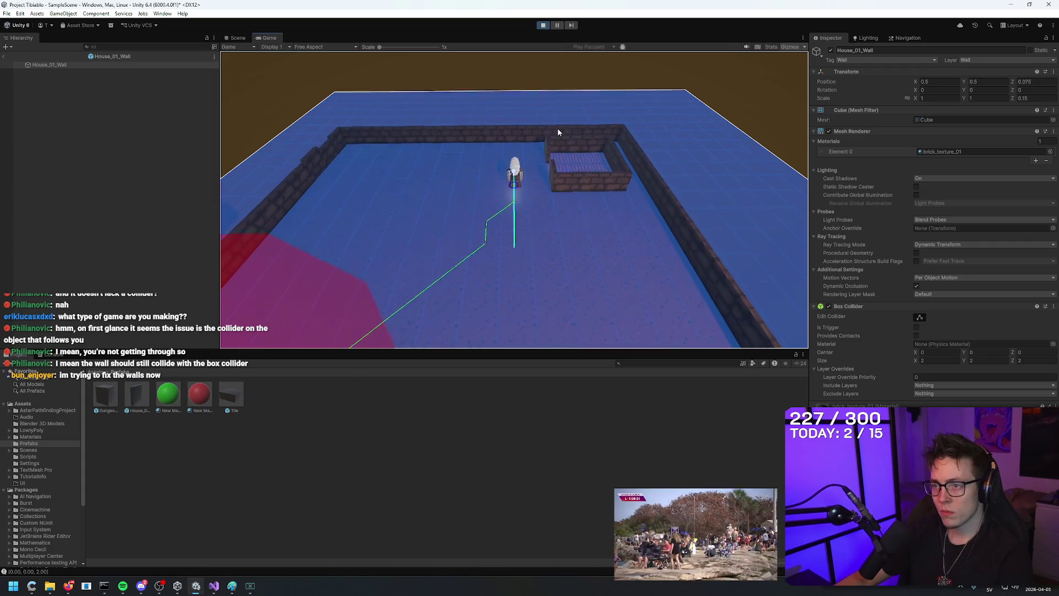
click(558, 133)
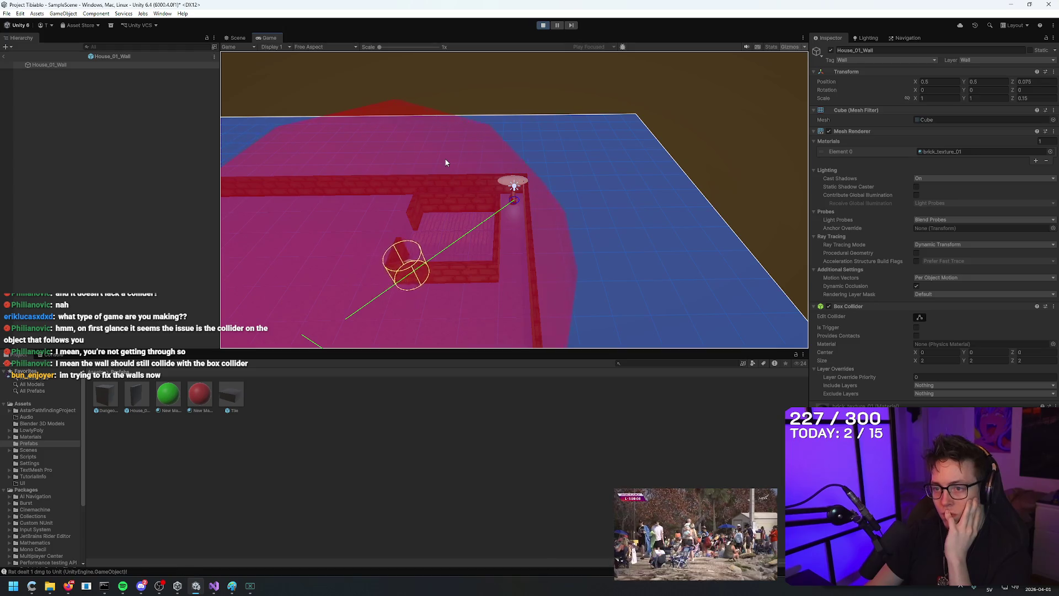
Step: Stop play mode, enter 1 for each House_01_Wall Box Collider size value, and head back to the scene
click(544, 26)
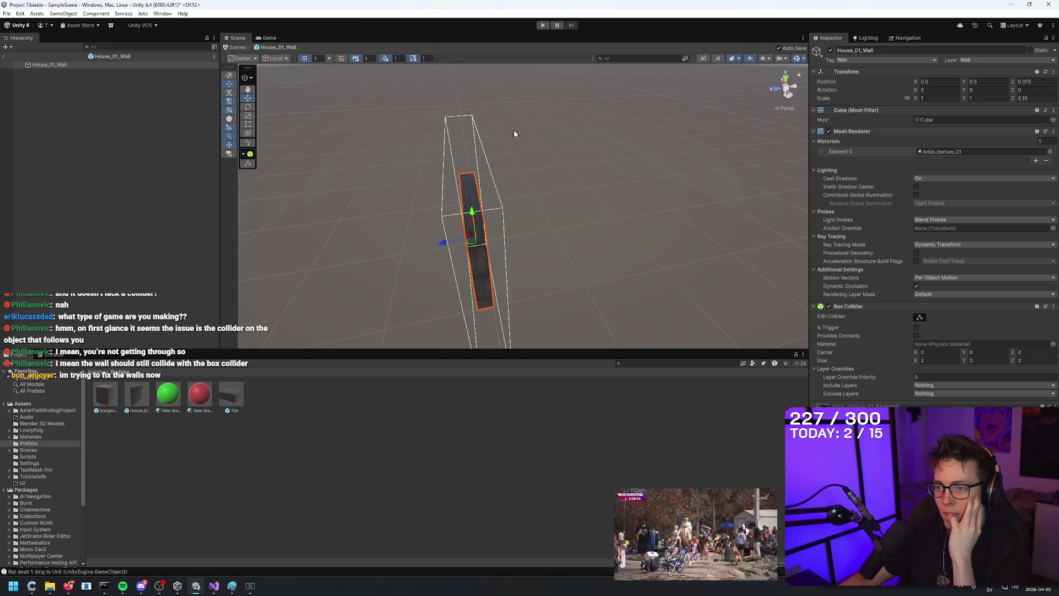
text(1)
key(Tab)
text(1)
key(Tab)
text(1)
key(Return)
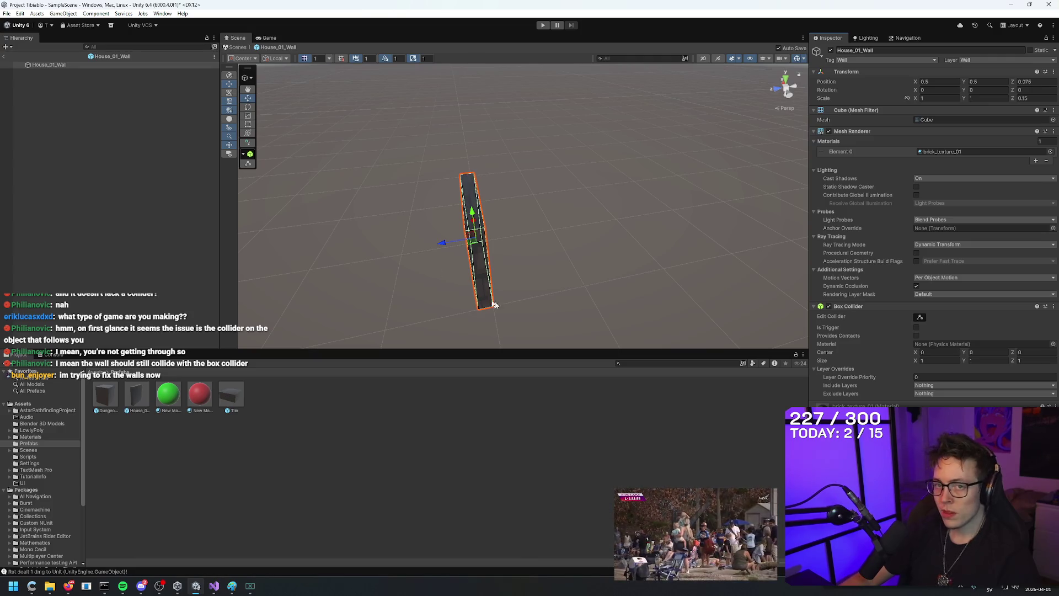
click(4, 57)
Step: Inspect walls Wall (39) and Wall (17), then select the whole House_01 group
scroll(157, 231, down, 3)
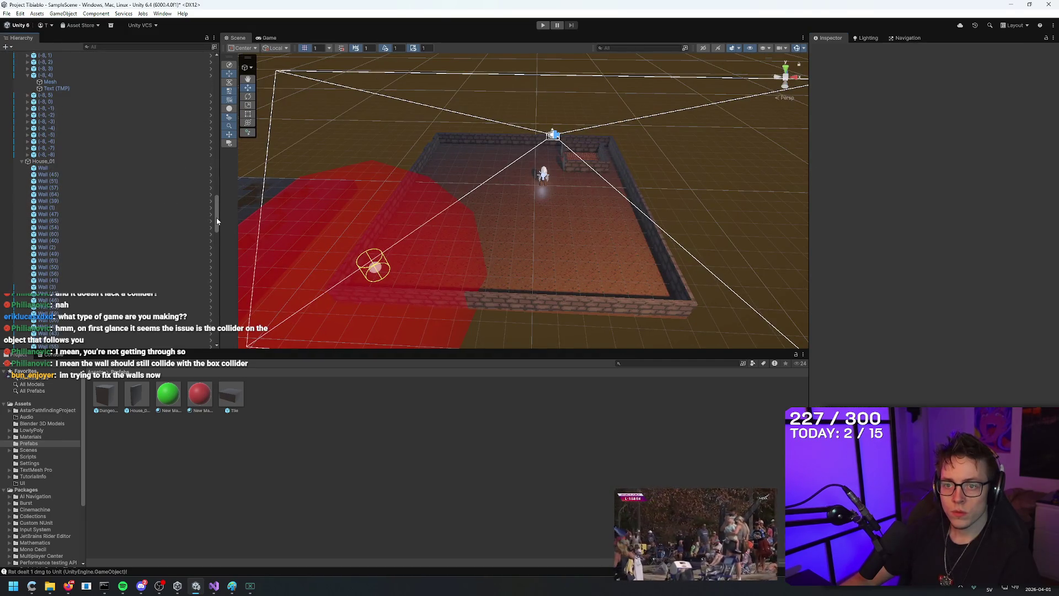
click(579, 164)
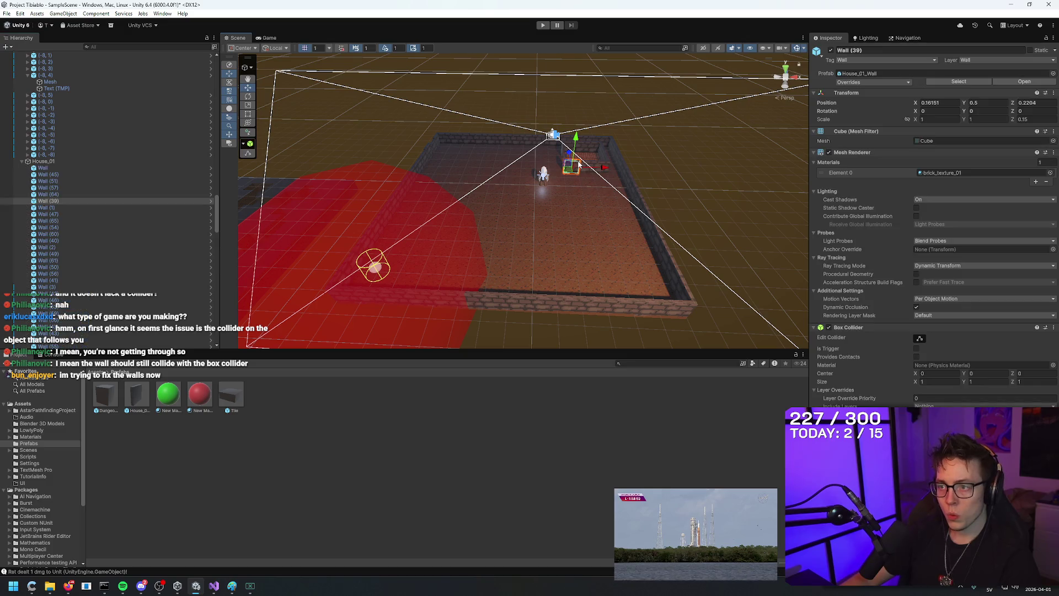
click(490, 136)
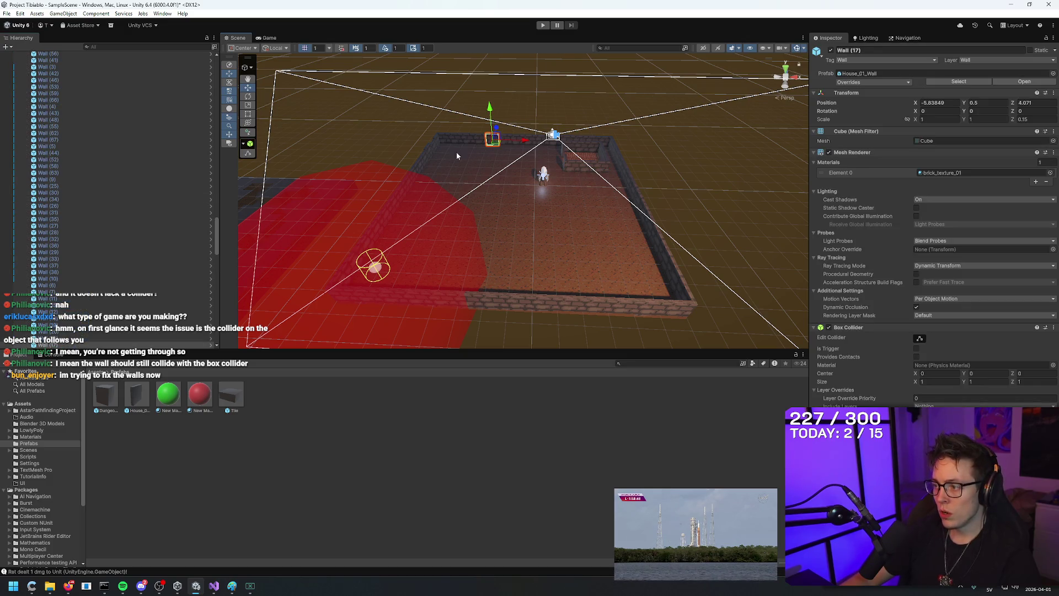
scroll(65, 164, up, 3)
click(44, 190)
scroll(62, 169, up, 10)
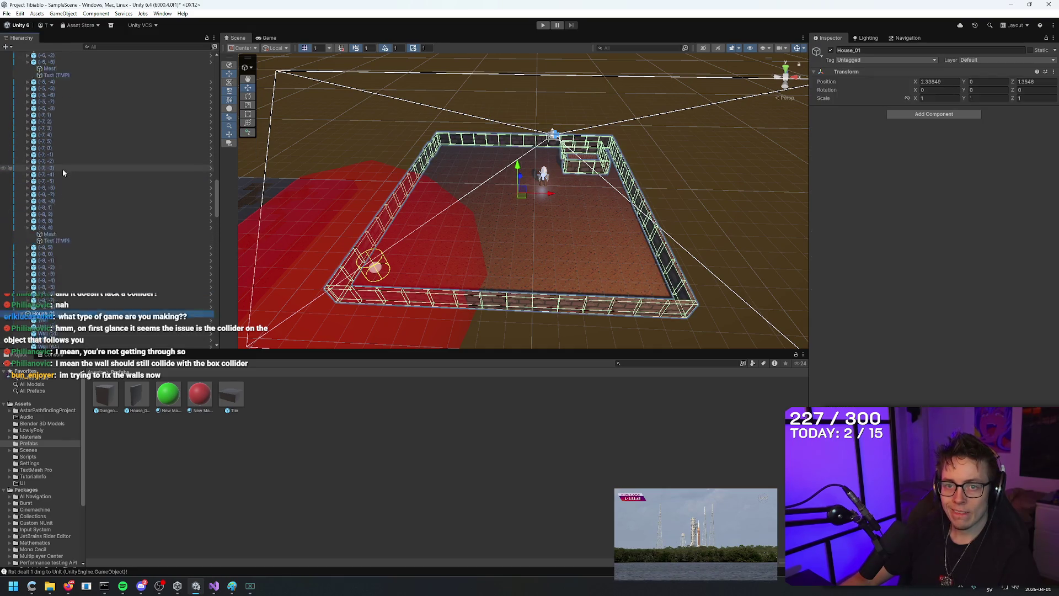
Step: Collapse the Tiles, Walls, Dungeon_01 and Rat groups and select the Placeholder character
drag(218, 170, 217, 64)
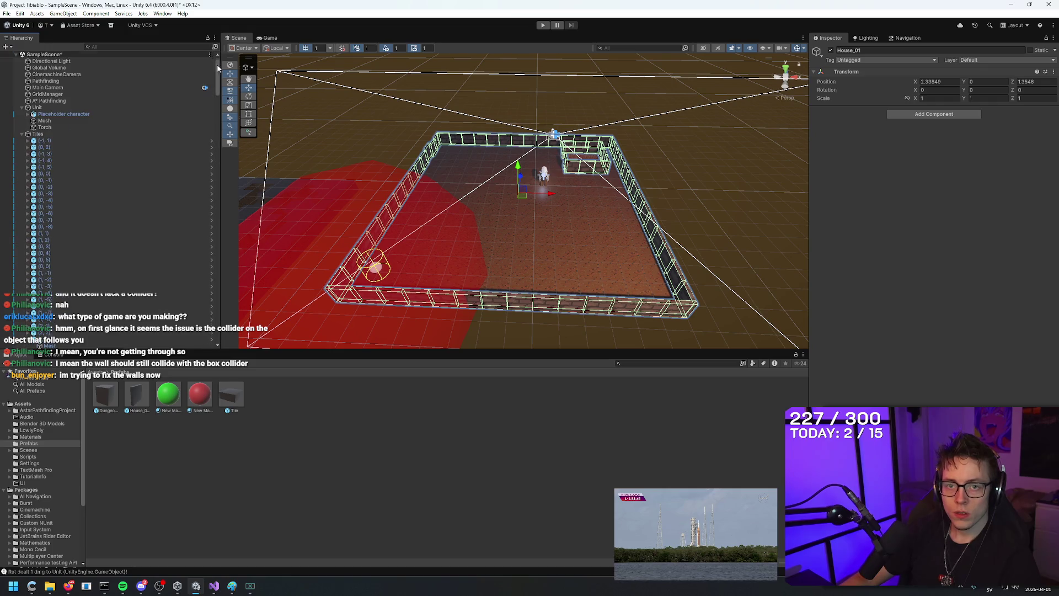
click(22, 134)
click(22, 181)
click(23, 180)
click(22, 167)
click(21, 147)
click(60, 115)
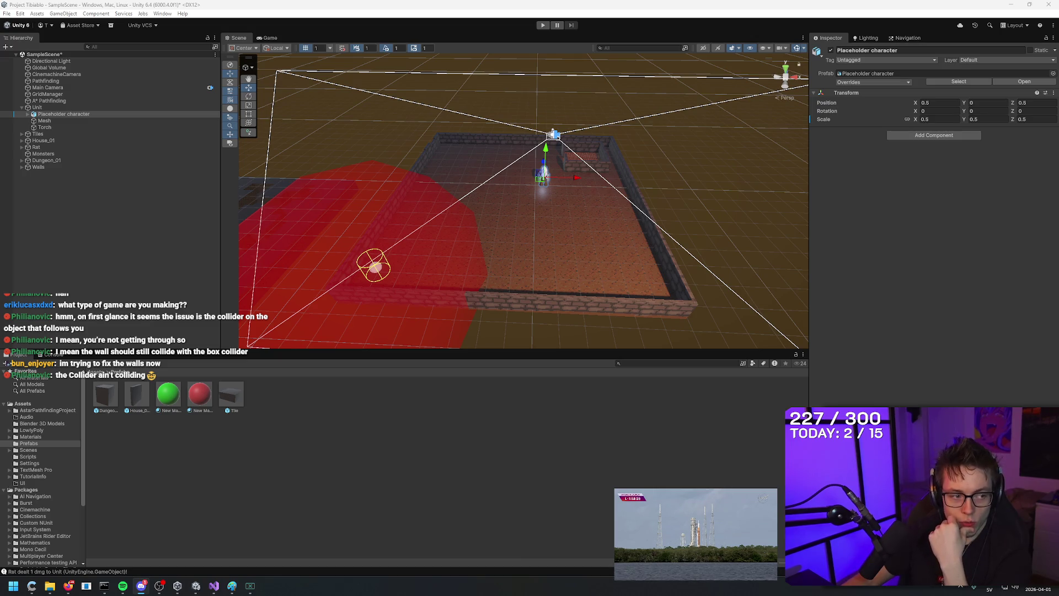
drag(647, 142, 694, 120)
key(f)
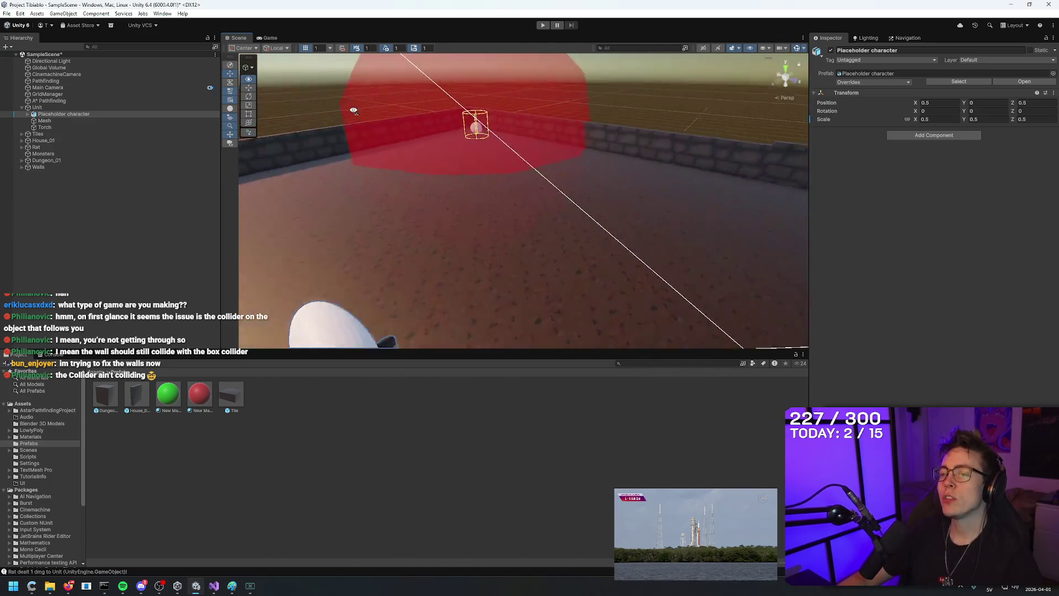
mouse_move(308, 83)
mouse_down()
mouse_move(327, 63)
mouse_move(292, 61)
mouse_move(325, 359)
mouse_up()
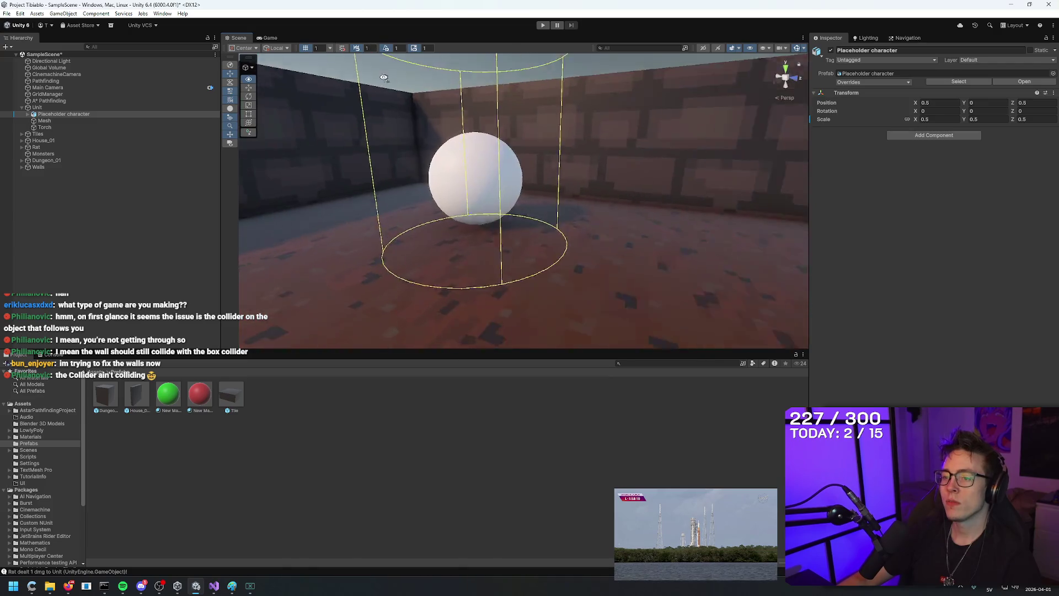
mouse_move(635, 144)
mouse_down()
mouse_move(643, 300)
mouse_move(561, 289)
mouse_move(475, 326)
mouse_move(463, 569)
mouse_move(491, 130)
mouse_move(580, 130)
mouse_move(644, 154)
mouse_move(645, 165)
mouse_move(599, 110)
mouse_up()
key(f)
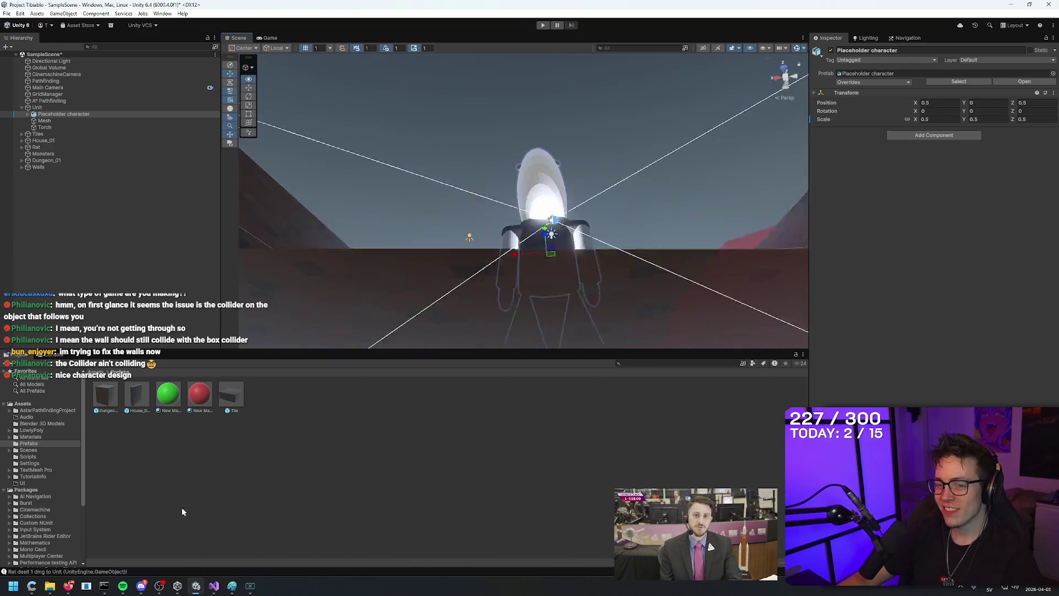
mouse_move(556, 111)
mouse_down()
mouse_move(699, 166)
mouse_move(568, 104)
mouse_move(800, 232)
mouse_up()
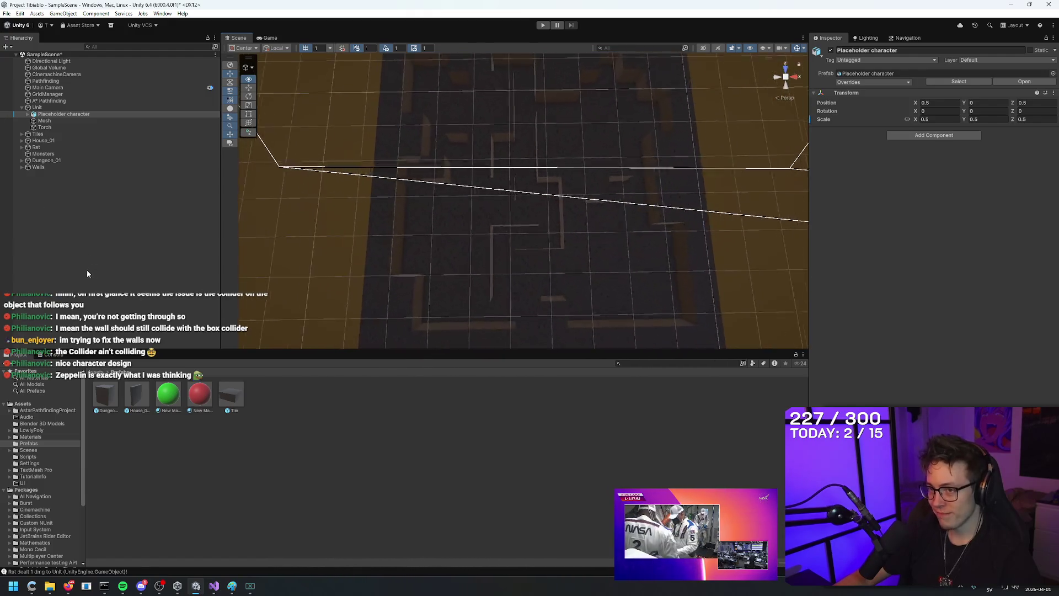
drag(655, 112, 670, 146)
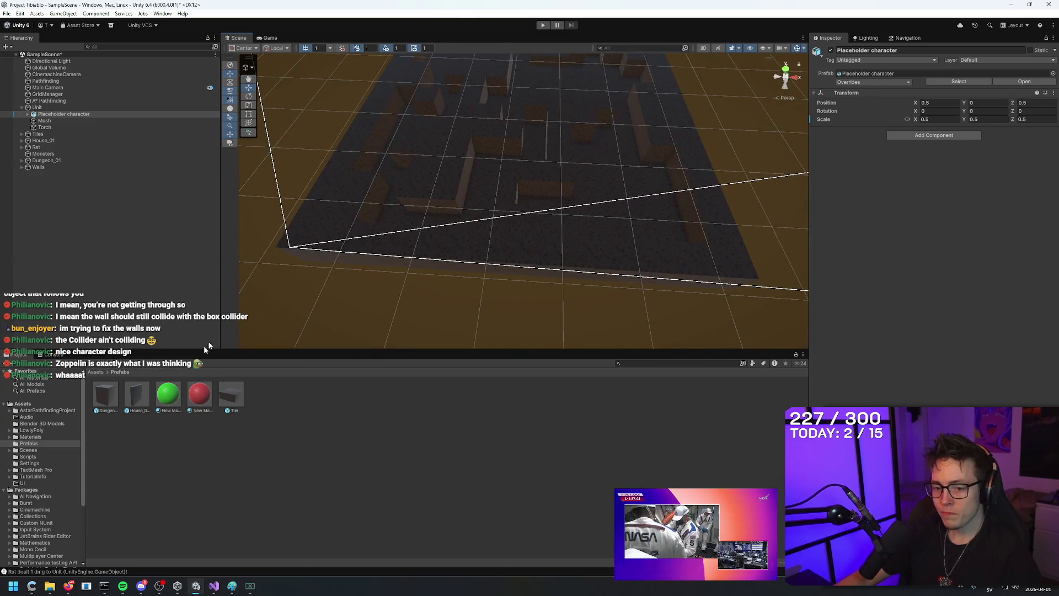
key(super)
Step: Search the Start menu for photoshop and launch Adobe Photoshop 2026
text(photoshop)
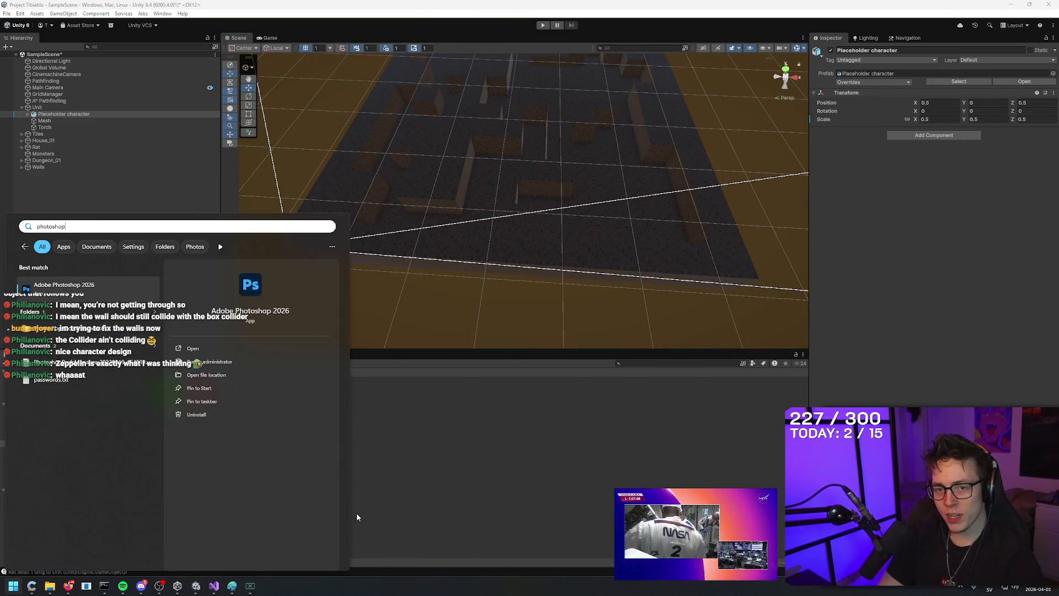
key(Return)
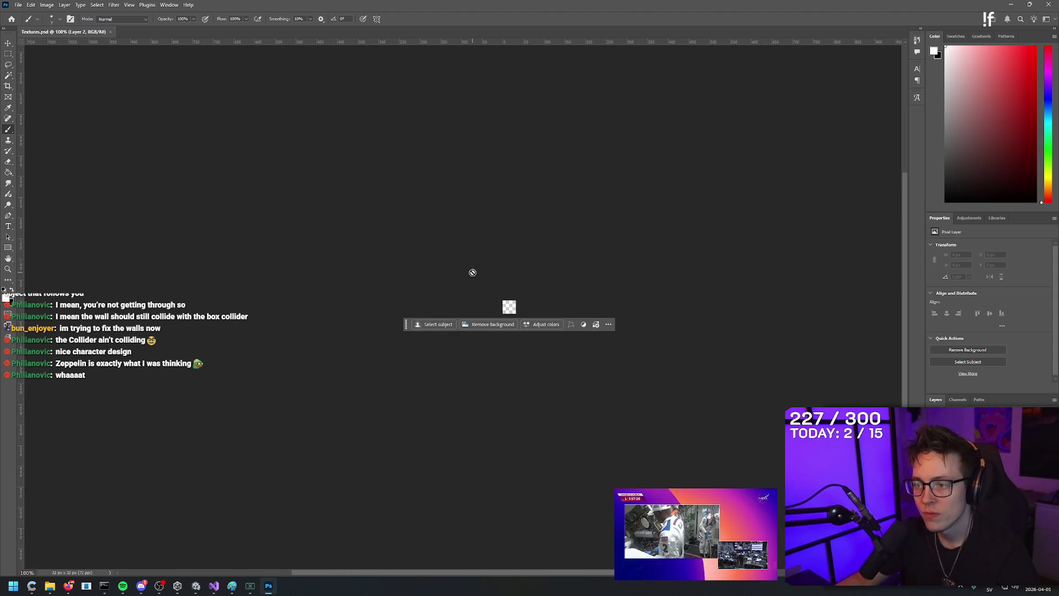
Step: Dismiss the workspace dialog and try a test brush stroke on the texture, then undo it
click(437, 389)
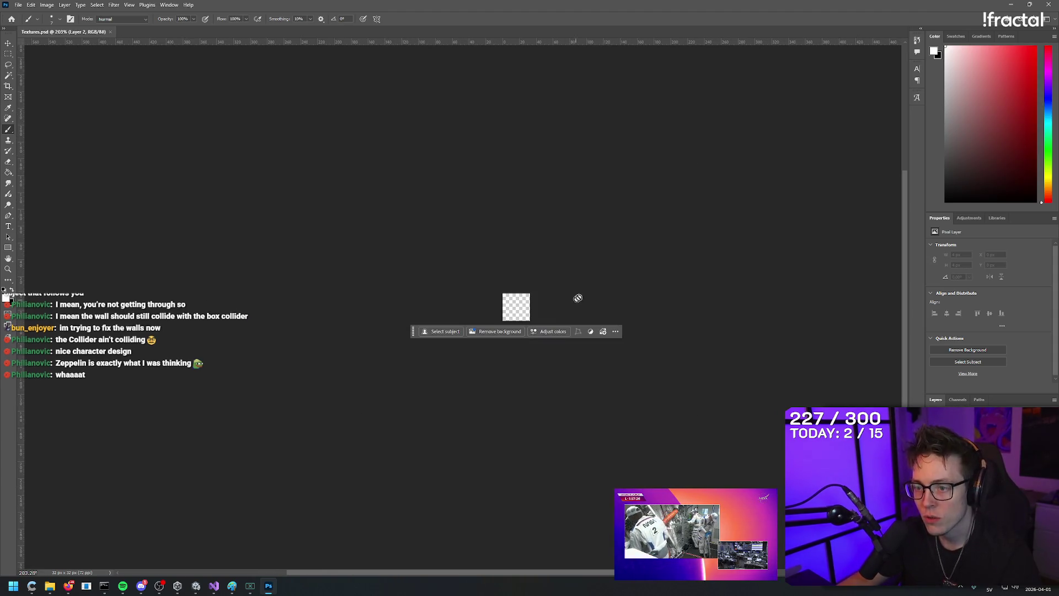
scroll(577, 298, up, 10)
scroll(627, 352, down, 3)
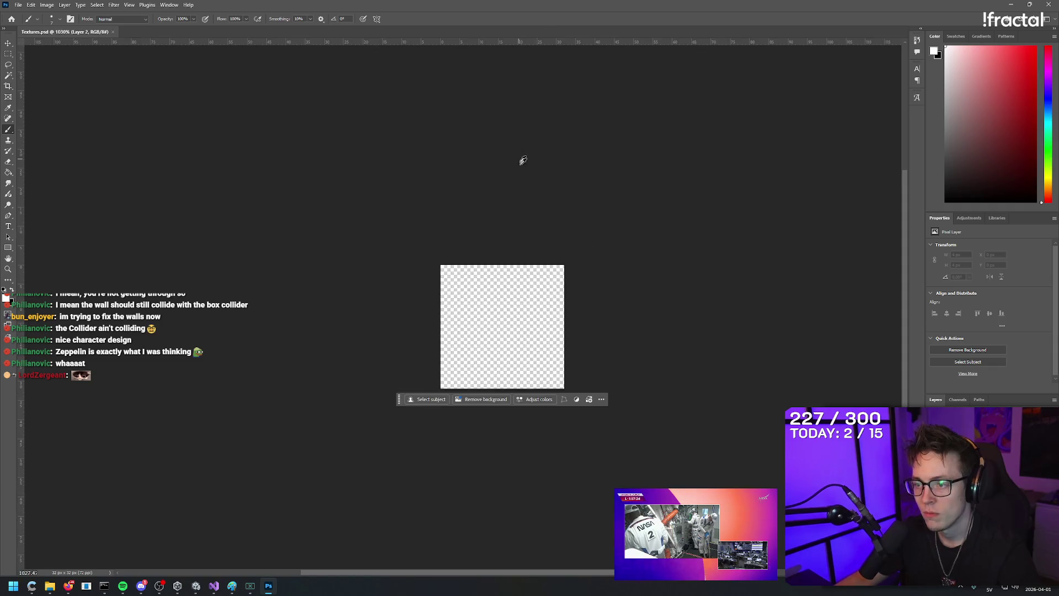
scroll(607, 336, up, 4)
drag(470, 244, 560, 303)
key(ctrl+z)
Step: Switch to the hard-edged Pencil tool and set its size to 1 px
right_click(8, 129)
click(44, 129)
right_click(8, 129)
click(44, 135)
click(463, 285)
key(ctrl+z)
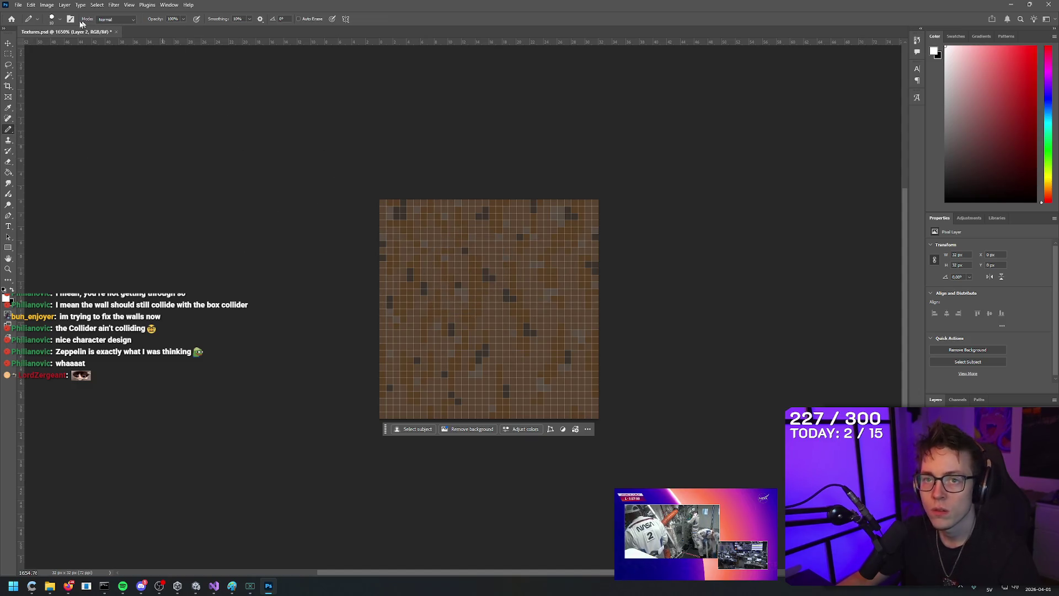
click(59, 19)
text(1)
key(Return)
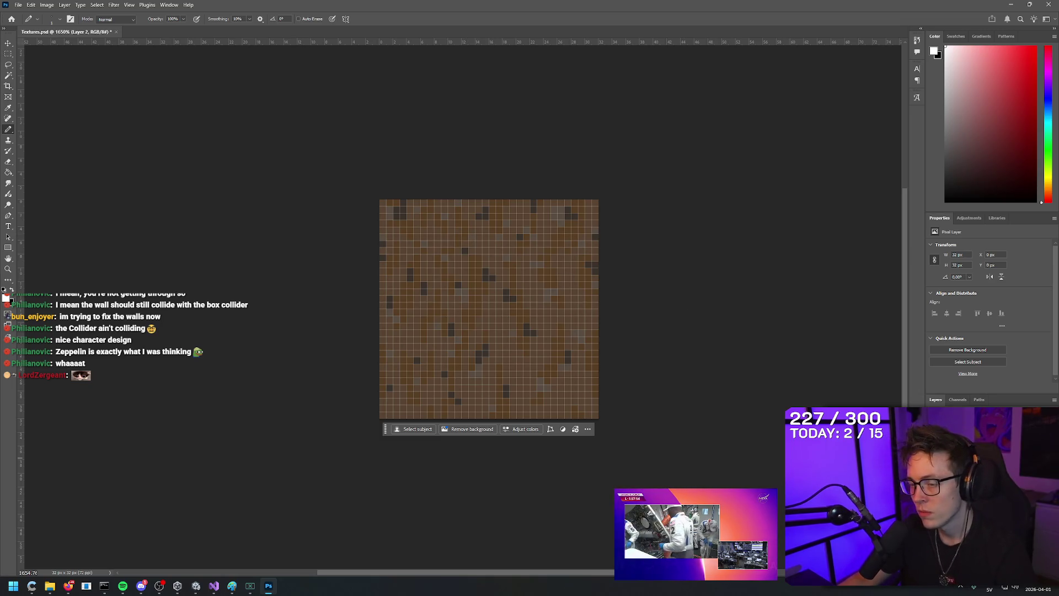
Step: Clear Layer 2's brown texture and bucket-fill with foreground grey 767676
key(ctrl+a)
key(Delete)
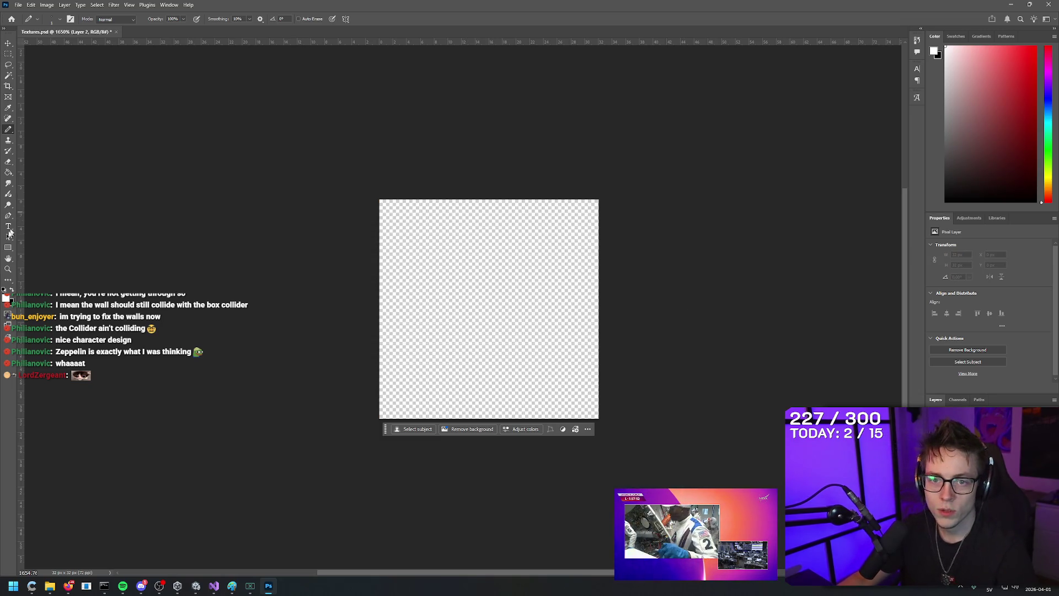
click(7, 298)
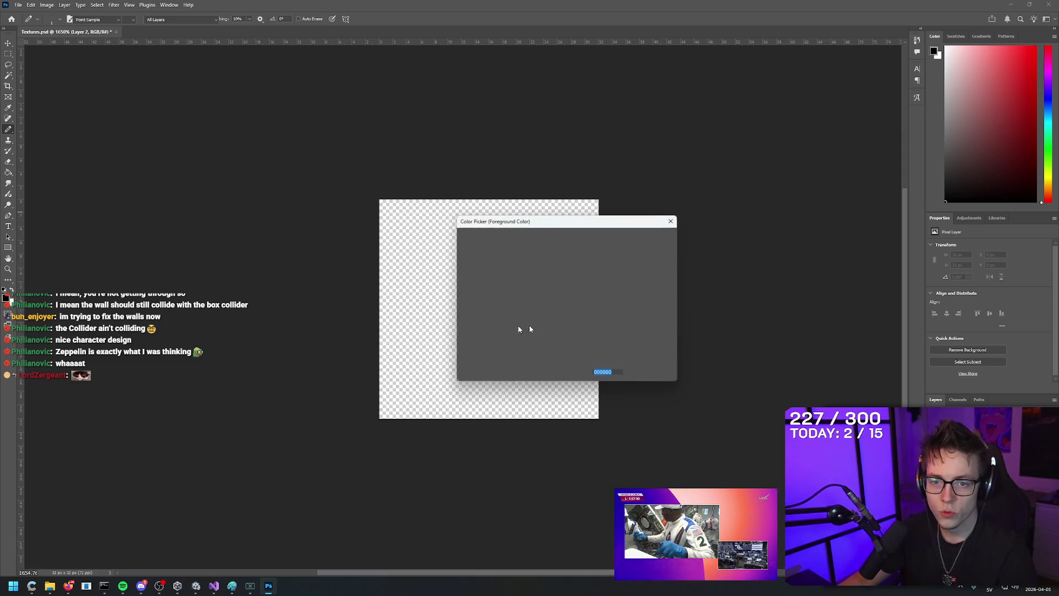
click(383, 297)
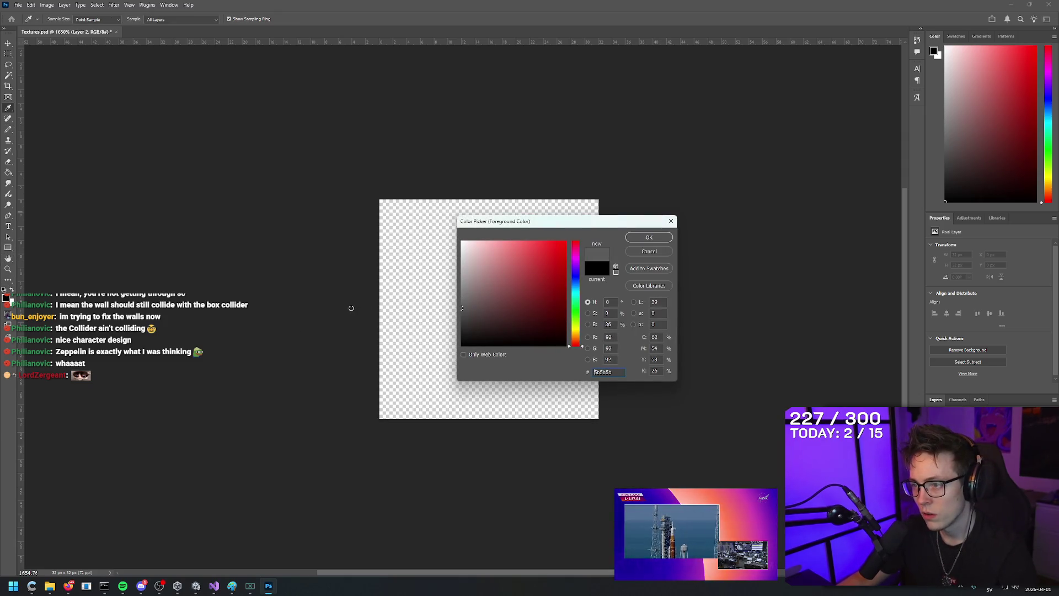
click(644, 238)
key(g)
click(475, 268)
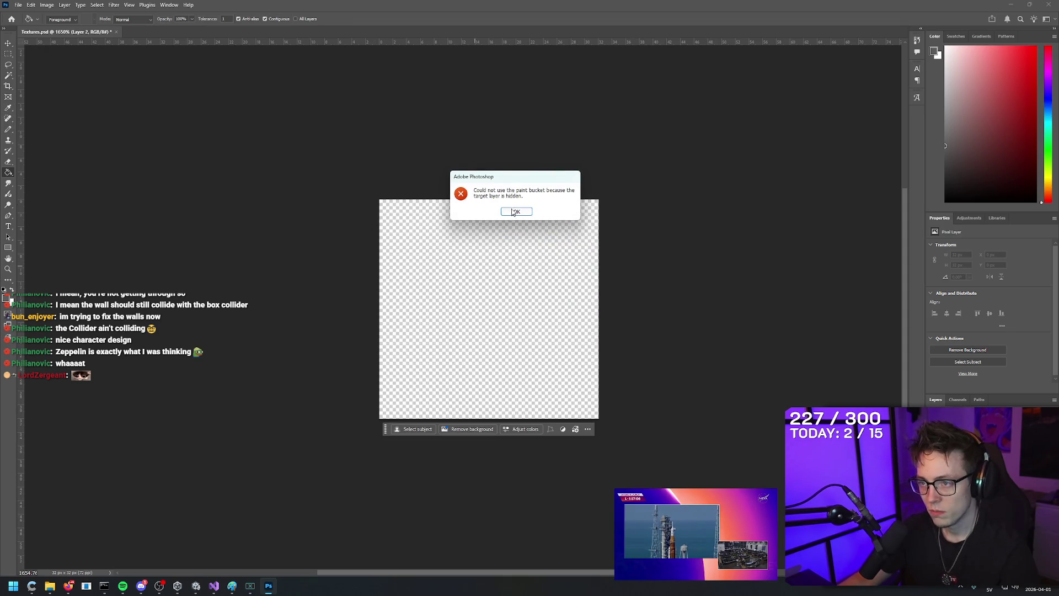
Step: Dismiss the hidden-layer error, add a new layer, and fill it with grey
click(513, 213)
key(ctrl+shift+n)
key(Return)
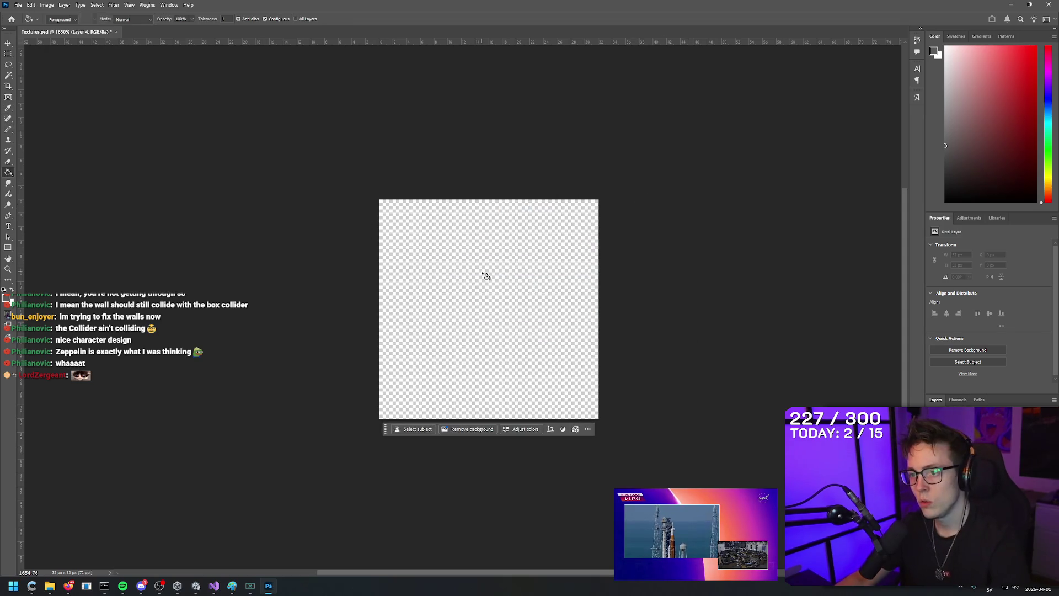
click(486, 273)
Step: Select the Pencil tool with a dark grey #3d3d3d foreground colour
key(b)
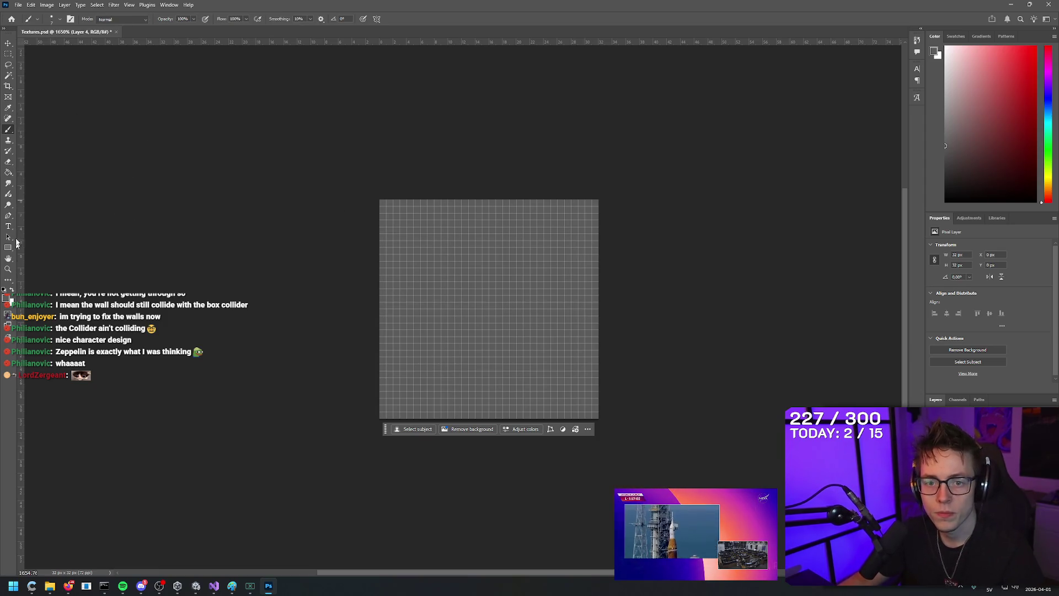
right_click(9, 131)
click(26, 137)
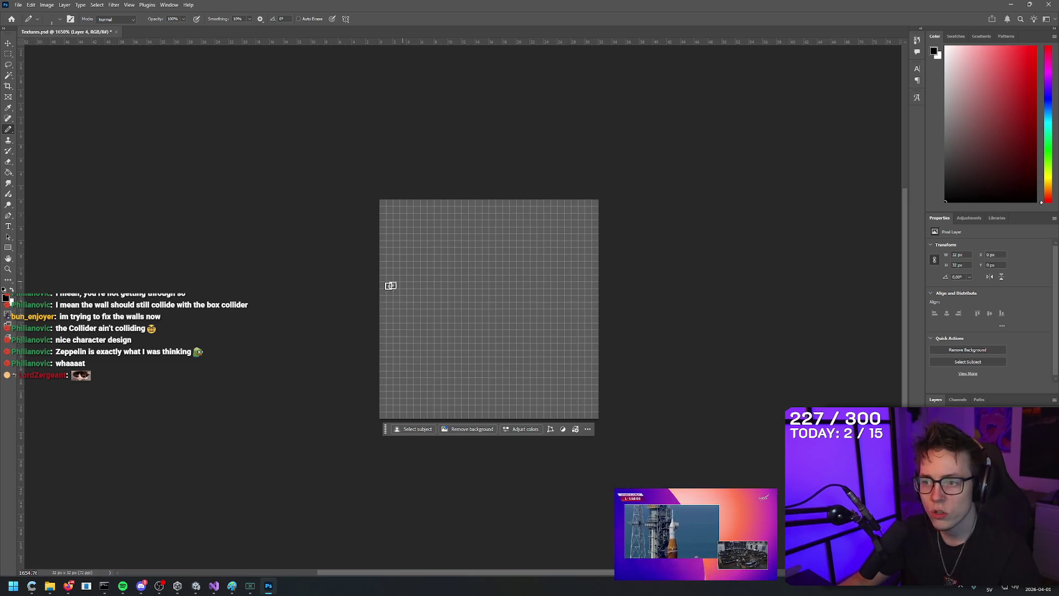
click(5, 299)
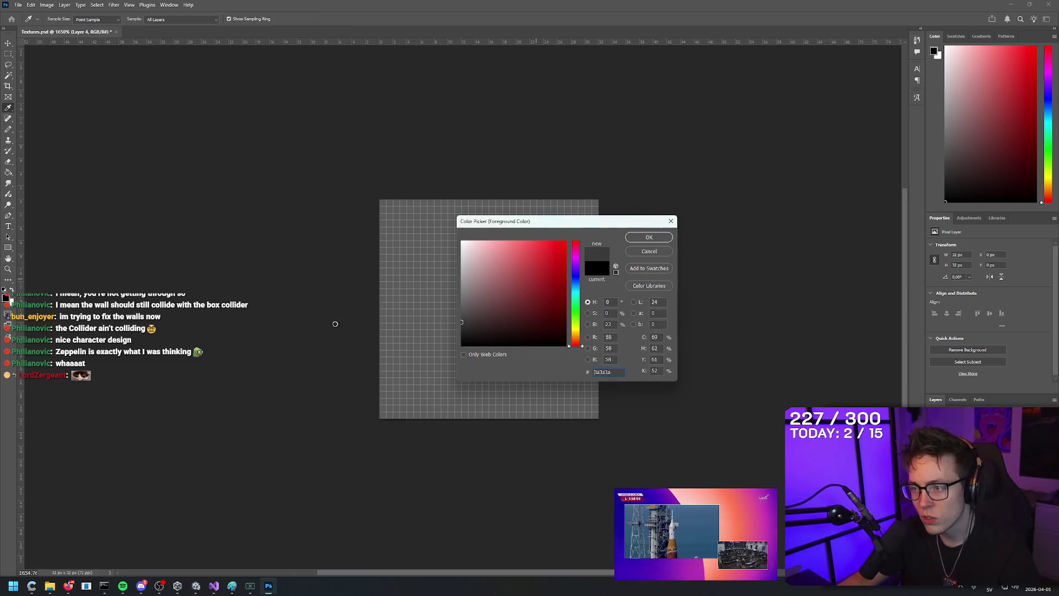
click(649, 237)
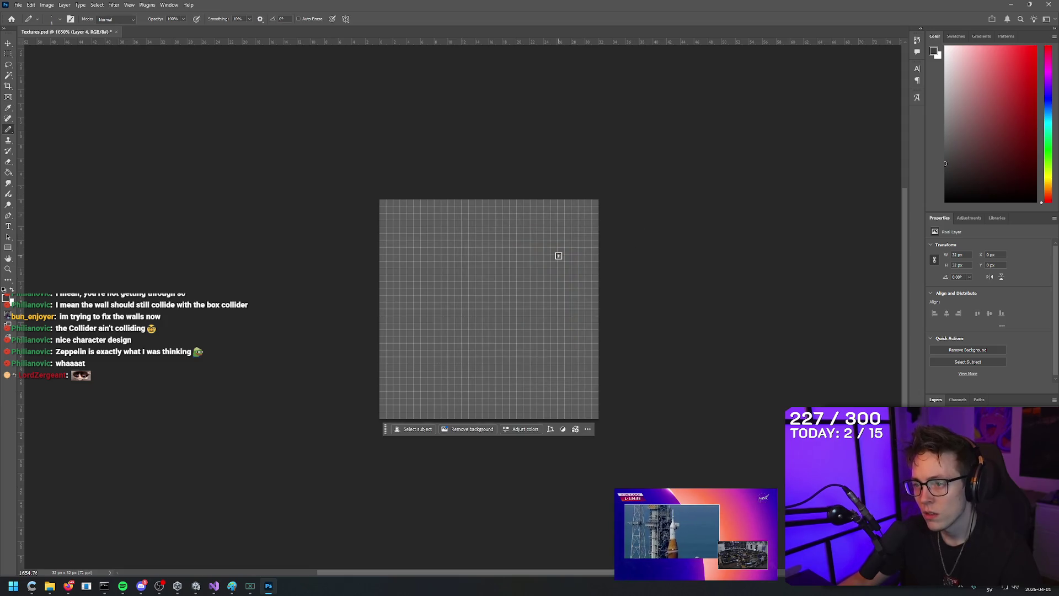
Step: Draw the first diagonal crack lines from the top edge, undoing the failed centre strokes
mouse_move(480, 204)
mouse_down()
mouse_move(595, 239)
mouse_move(607, 286)
mouse_move(429, 296)
mouse_up()
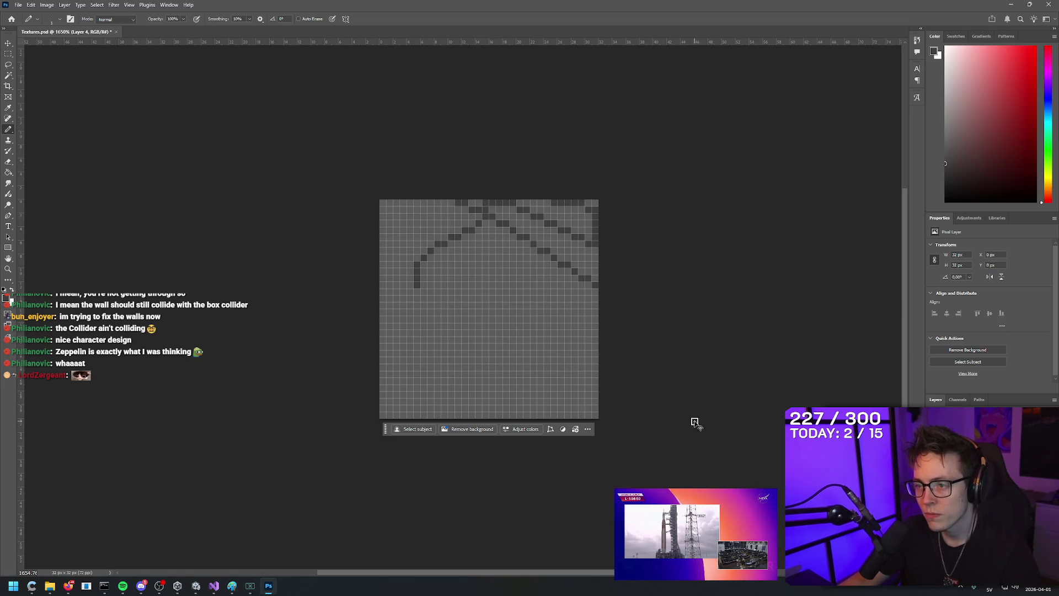
key(ctrl+z)
key(ctrl+z)
mouse_move(664, 347)
mouse_down()
mouse_move(437, 106)
mouse_move(302, 386)
mouse_up()
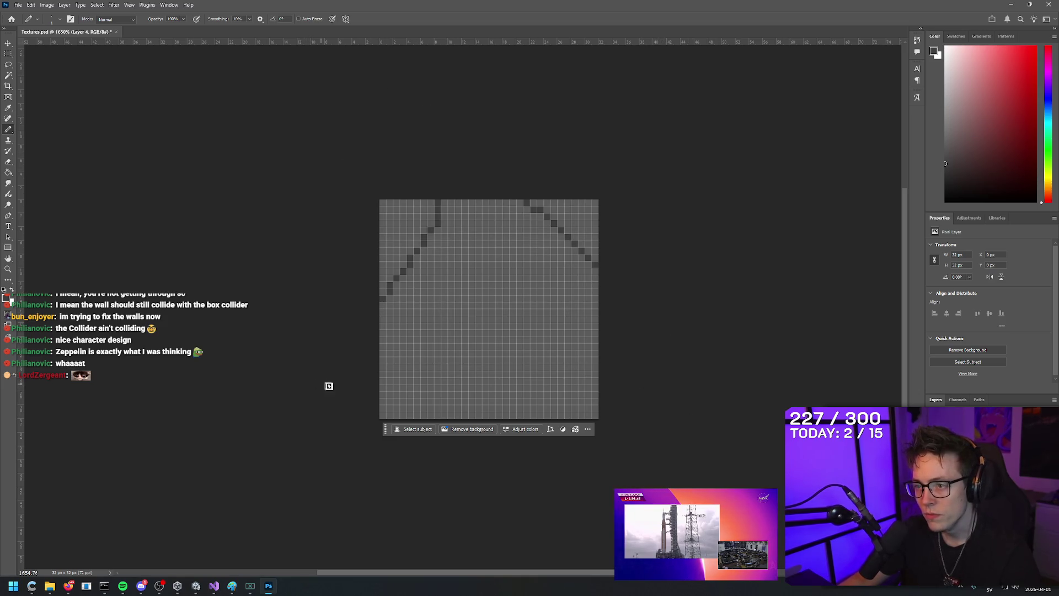
drag(477, 200, 472, 417)
key(ctrl+z)
drag(477, 323, 543, 417)
drag(480, 199, 474, 323)
key(ctrl+z)
key(ctrl+z)
key(ctrl+z)
key(ctrl+shift+z)
drag(513, 418, 515, 223)
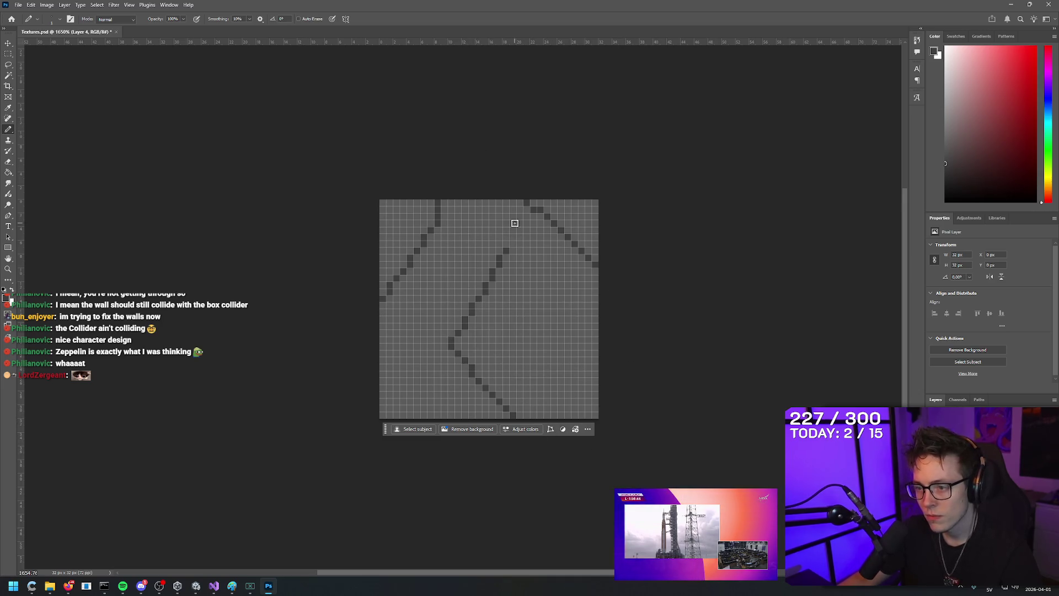
key(ctrl+z)
Step: Add more diagonal cracks across the tile plus a vertical crack down the centre
drag(530, 416, 471, 361)
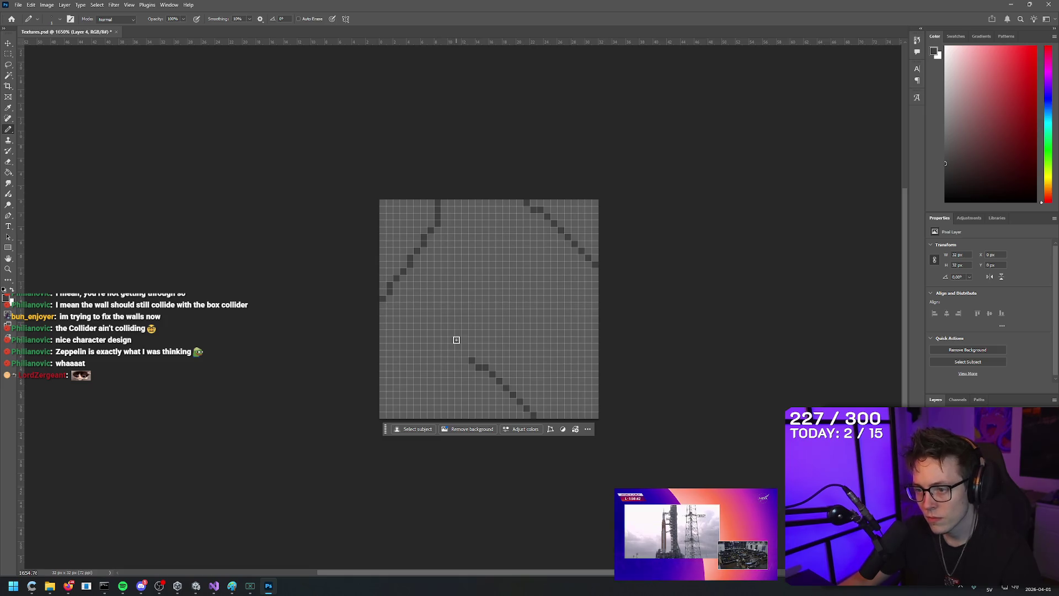
drag(596, 355, 499, 241)
key(ctrl+z)
drag(385, 369, 486, 276)
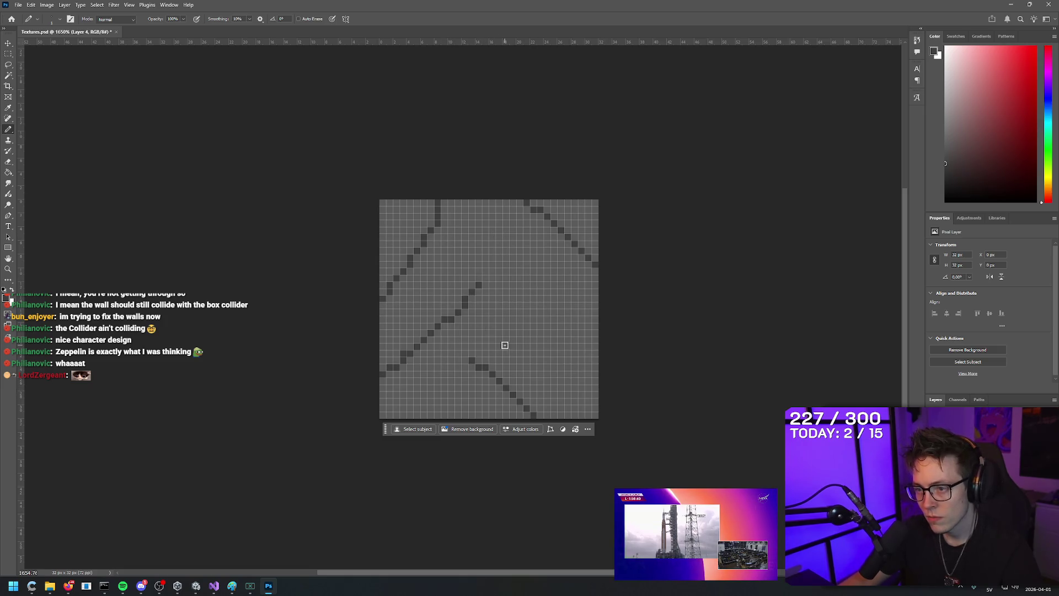
drag(505, 345, 459, 212)
drag(485, 408, 585, 265)
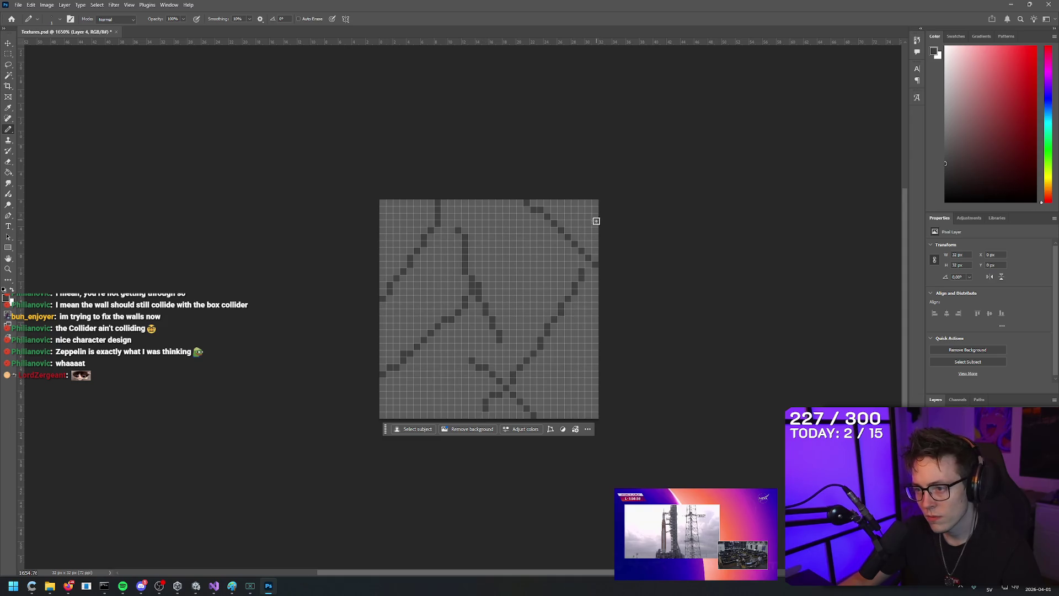
drag(618, 337, 458, 151)
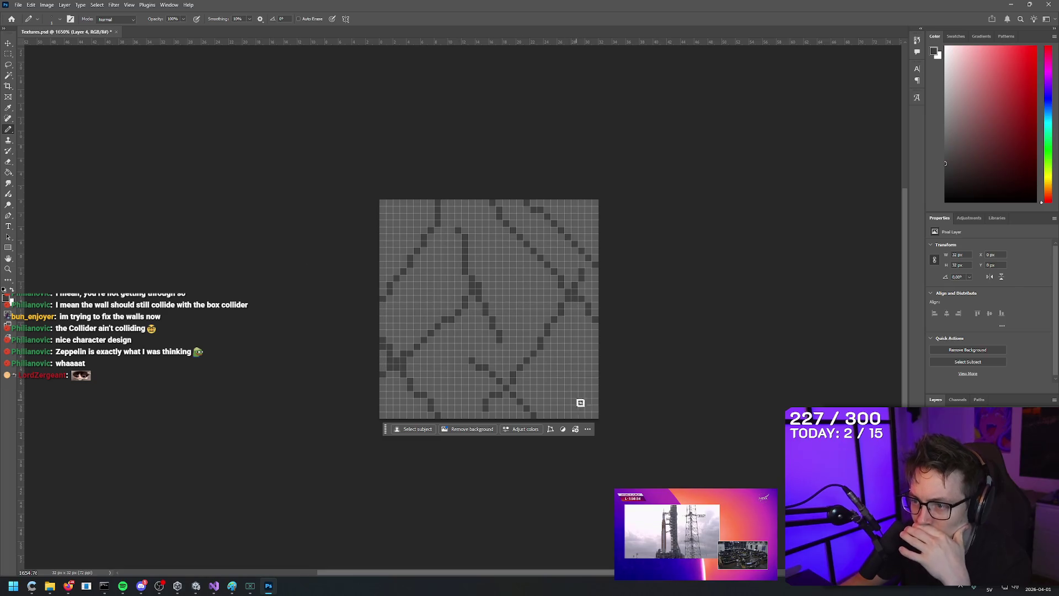
drag(382, 217, 446, 273)
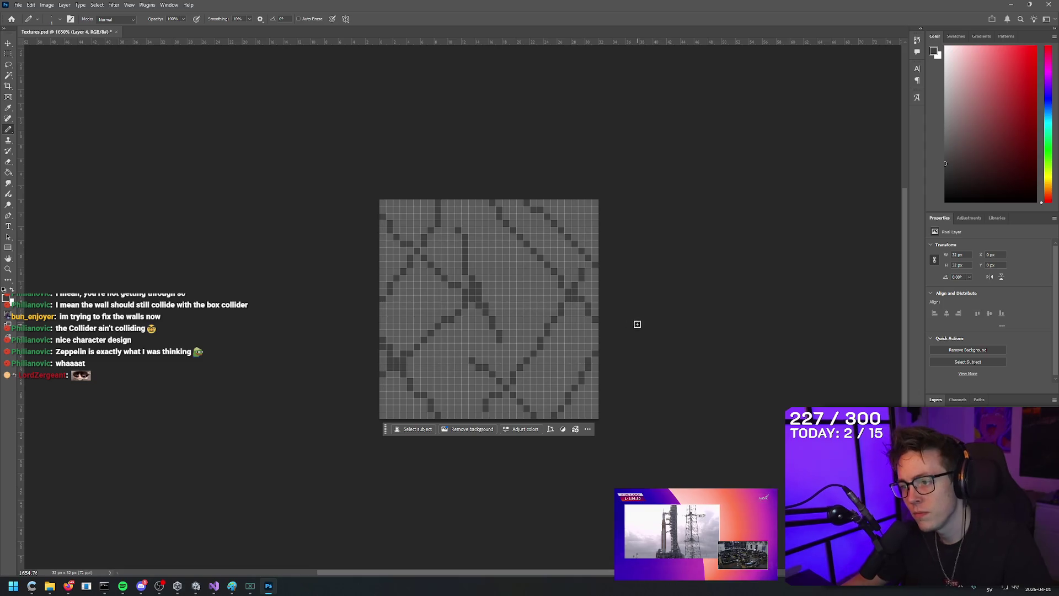
drag(536, 347, 504, 202)
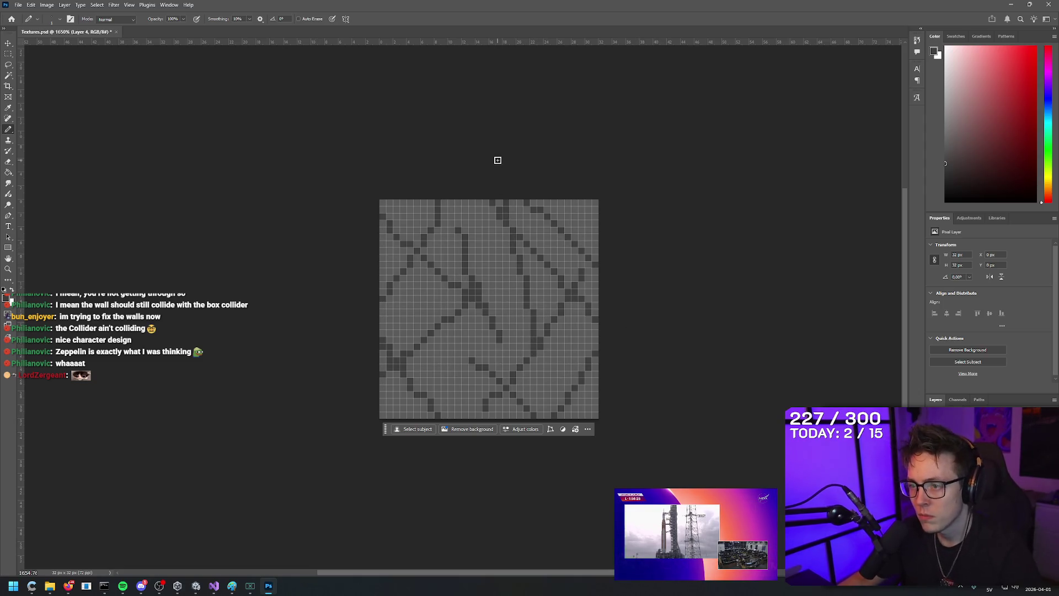
key(ctrl+z)
drag(532, 347, 491, 207)
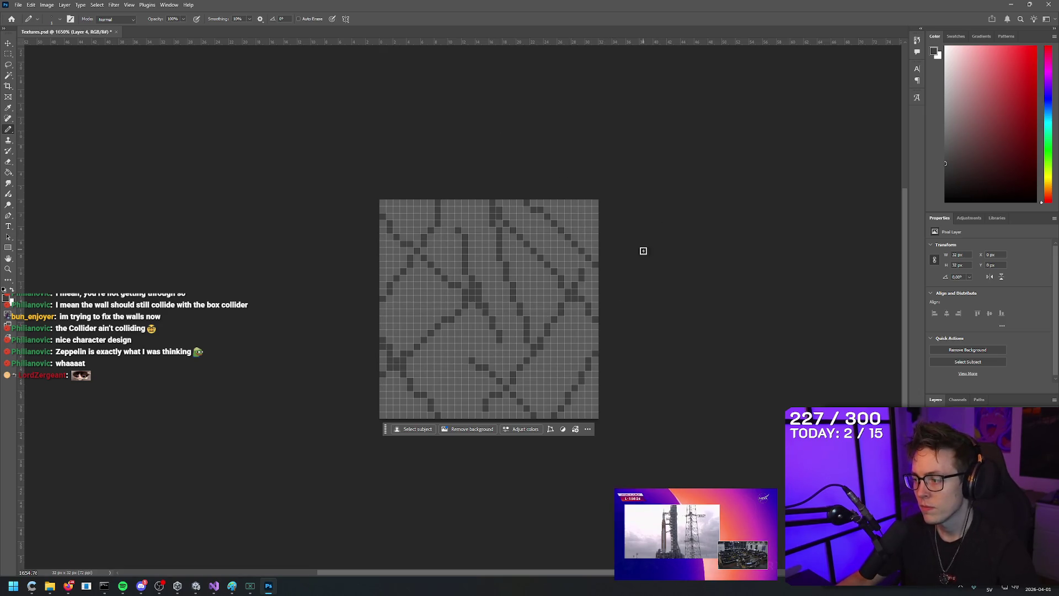
click(6, 298)
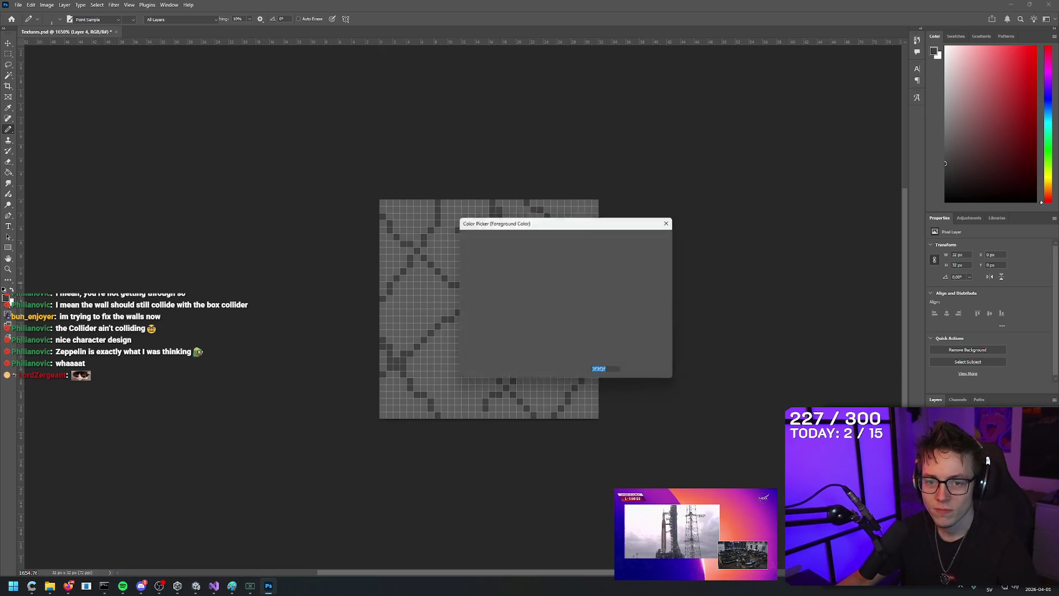
Step: Sample the tile grey, then try light grey 999999 on a block and undo it
click(445, 299)
click(641, 239)
key(b)
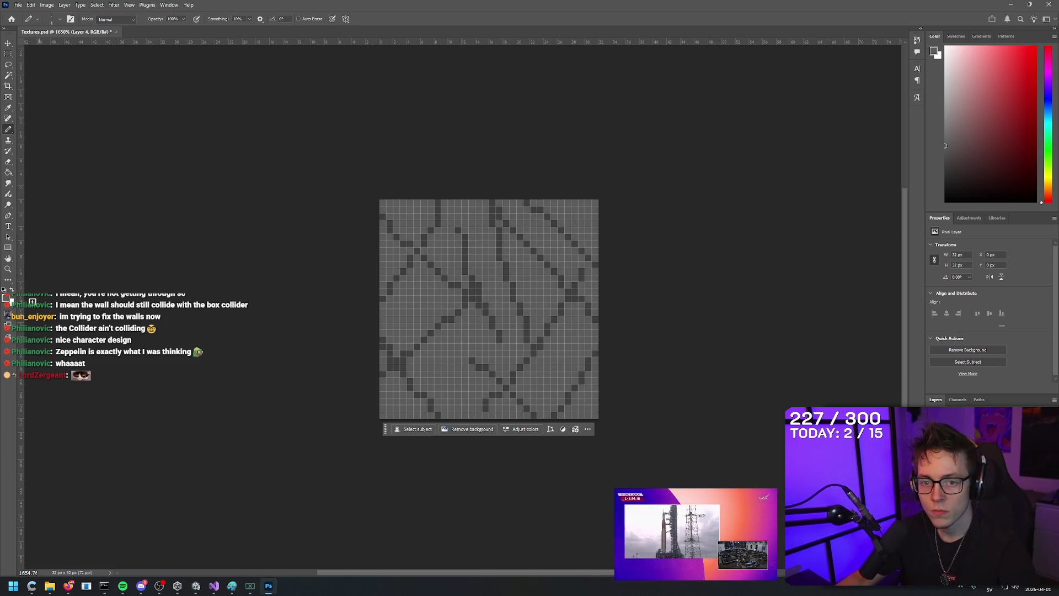
click(6, 298)
text(999999)
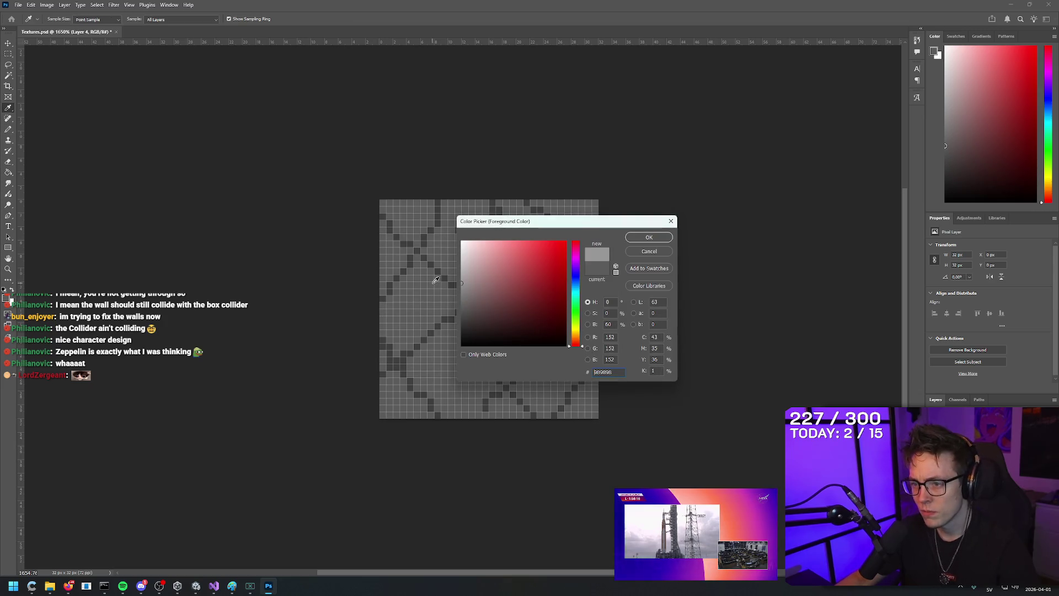
click(649, 237)
drag(527, 313, 520, 291)
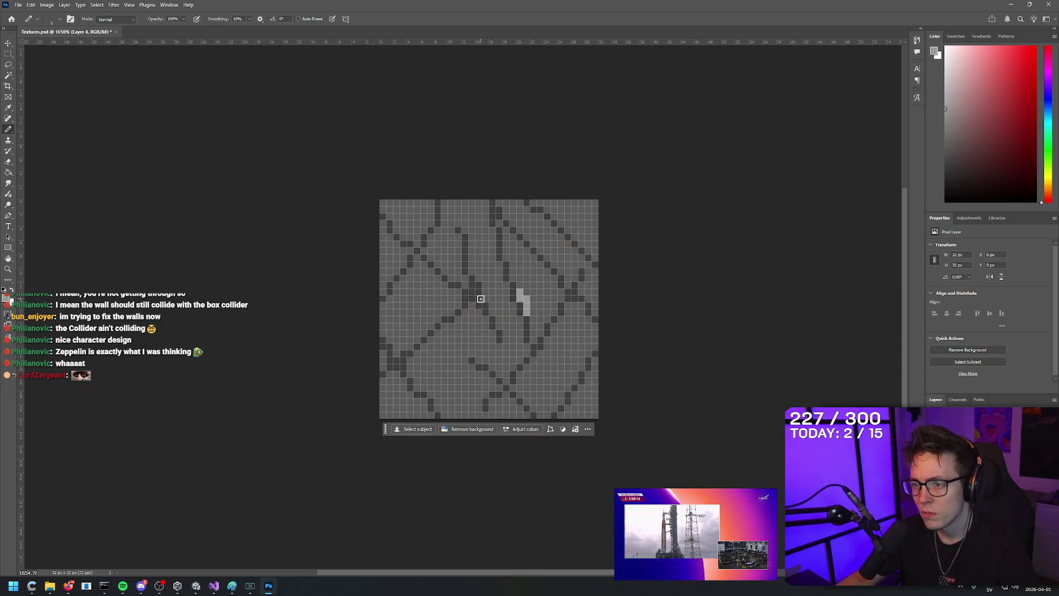
key(ctrl+z)
Step: Shade part of a block with 666666 grey, then shift the foreground hue to blue
click(6, 298)
text(666666)
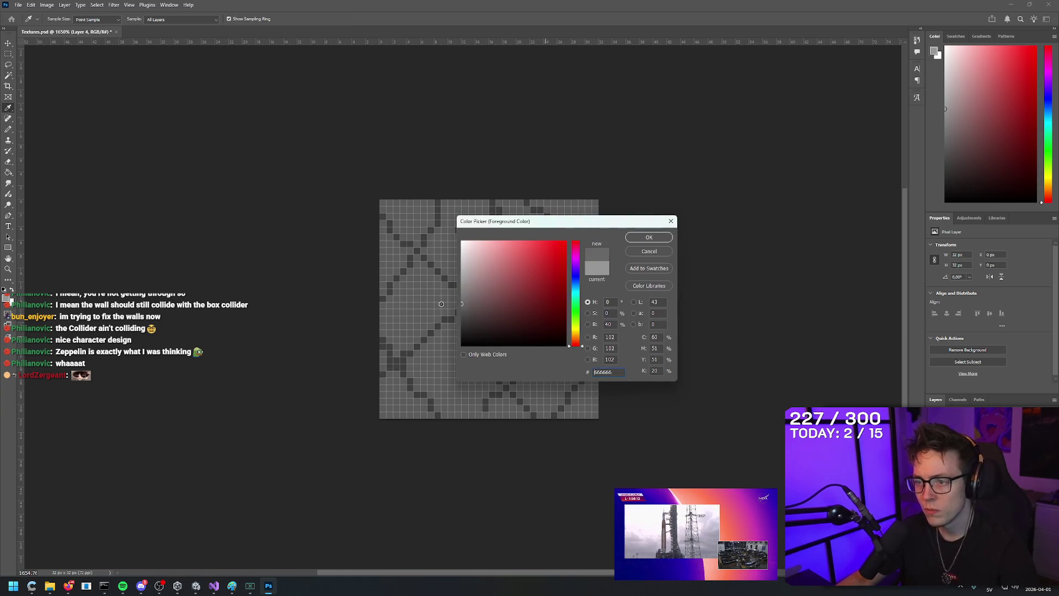
click(648, 238)
drag(527, 314, 520, 291)
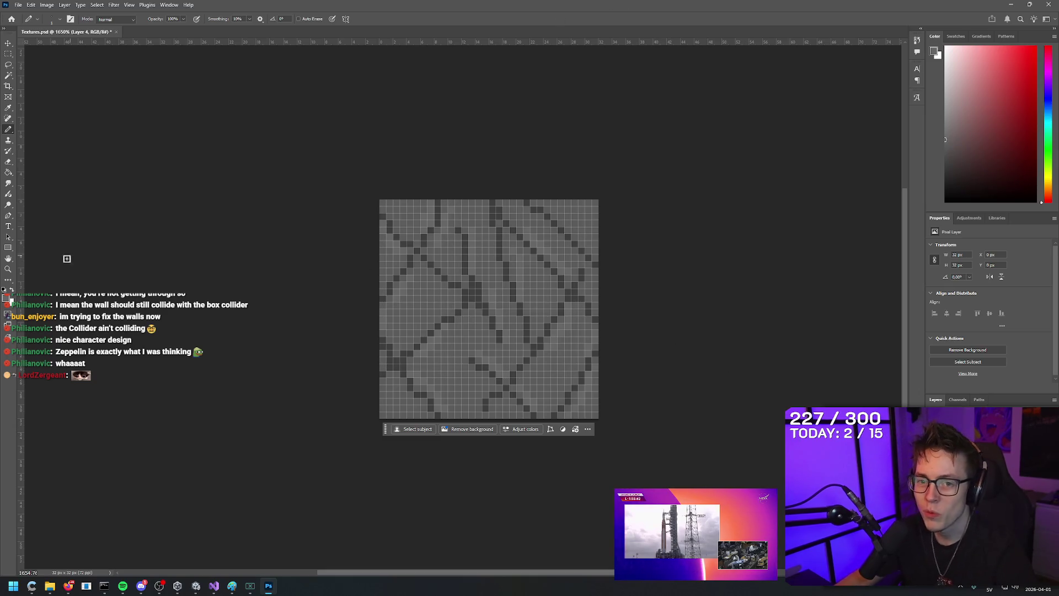
click(6, 297)
mouse_move(586, 331)
mouse_down()
mouse_move(581, 287)
mouse_move(597, 261)
mouse_up()
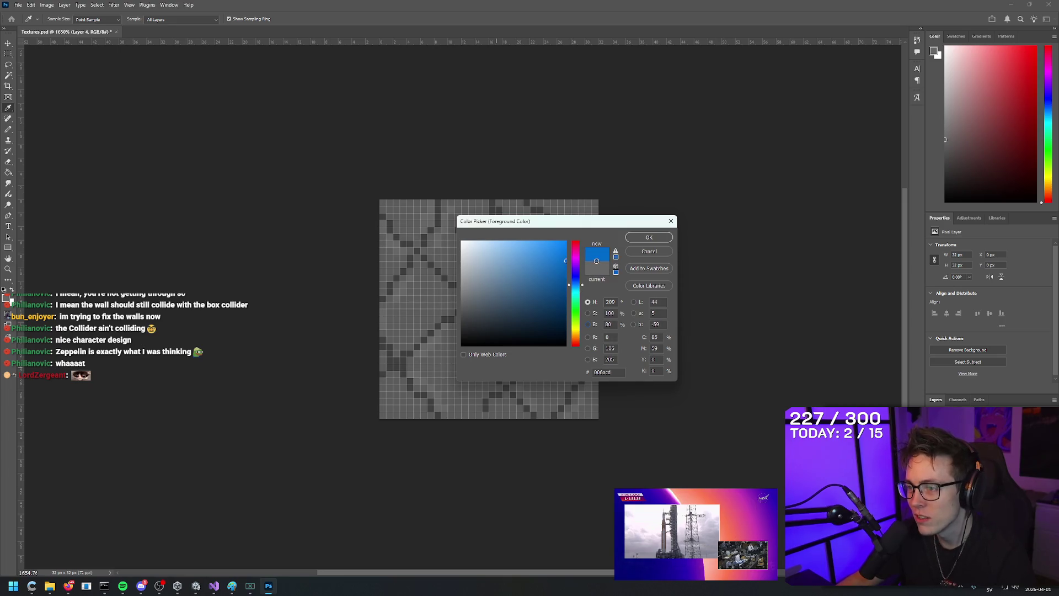
Step: Pencil a small cross of blue pixels, growing it into a block, then undo the extra pixels
click(642, 240)
key(b)
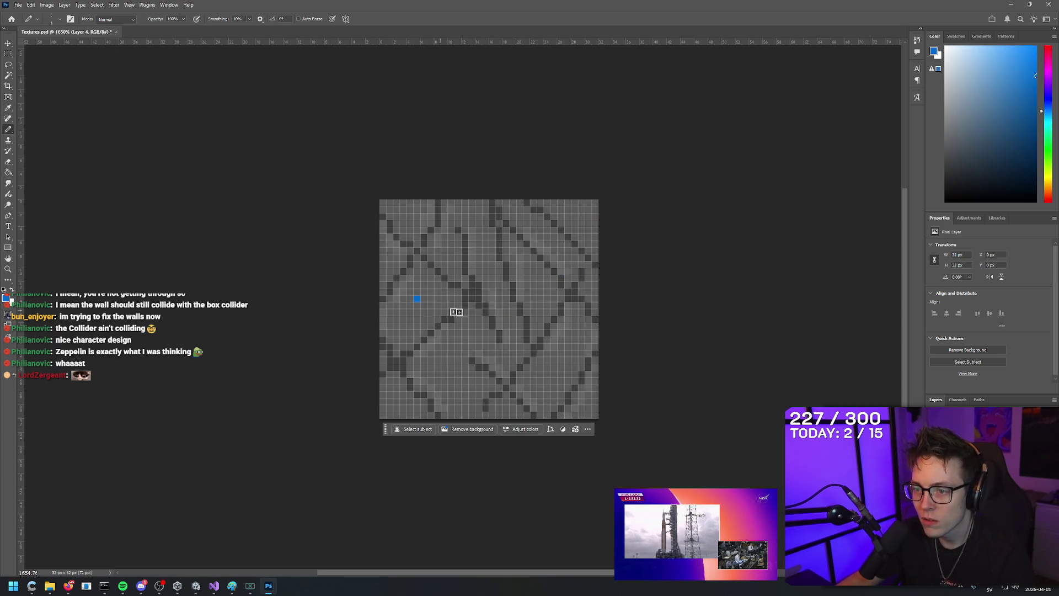
click(422, 297)
click(424, 294)
click(430, 299)
click(424, 305)
click(431, 305)
click(417, 305)
click(418, 292)
click(431, 292)
click(417, 285)
click(431, 286)
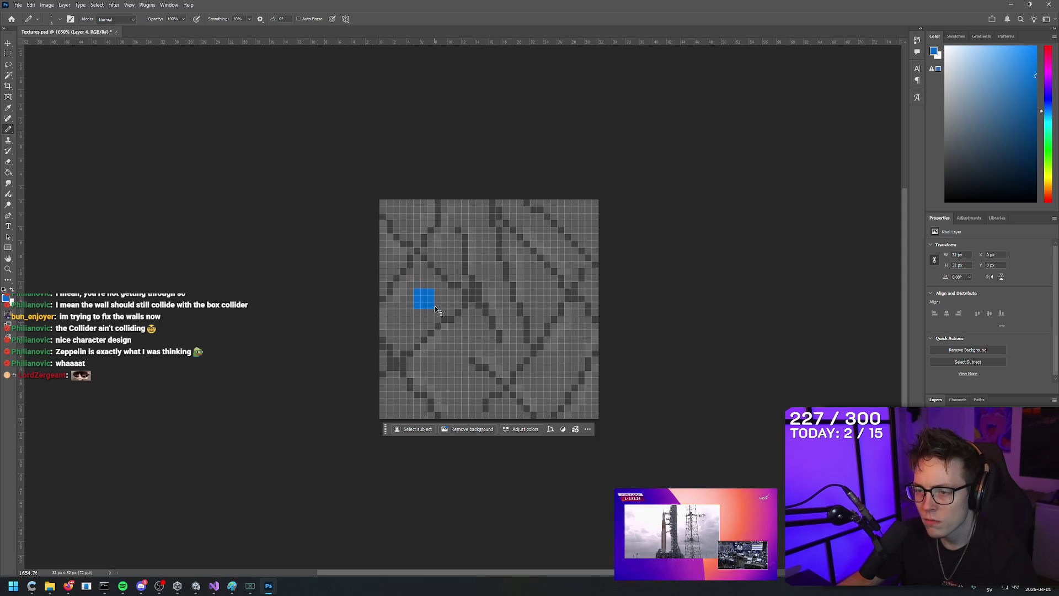
key(ctrl+z)
key(ctrl+z)
key(ctrl+z)
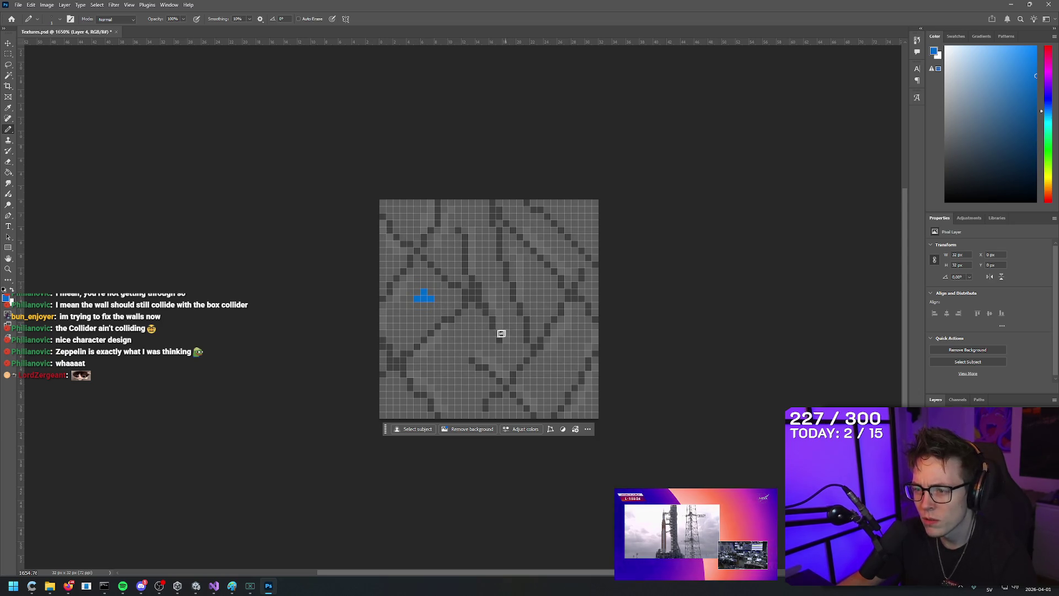
Step: Add a small blue triangle and scatter blue specks across the centre, top and right
click(423, 292)
click(431, 298)
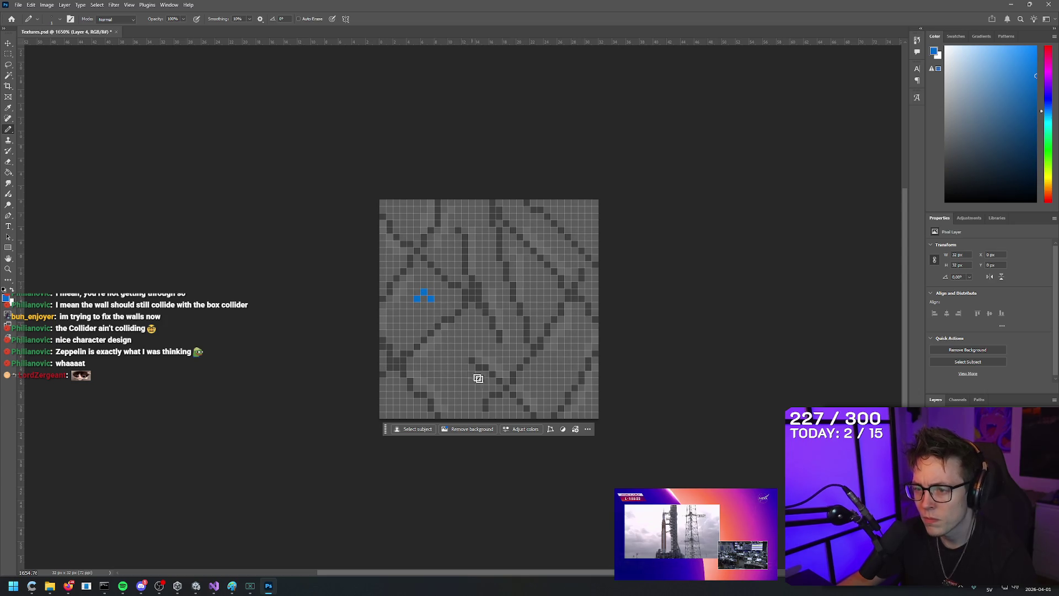
click(431, 292)
click(417, 299)
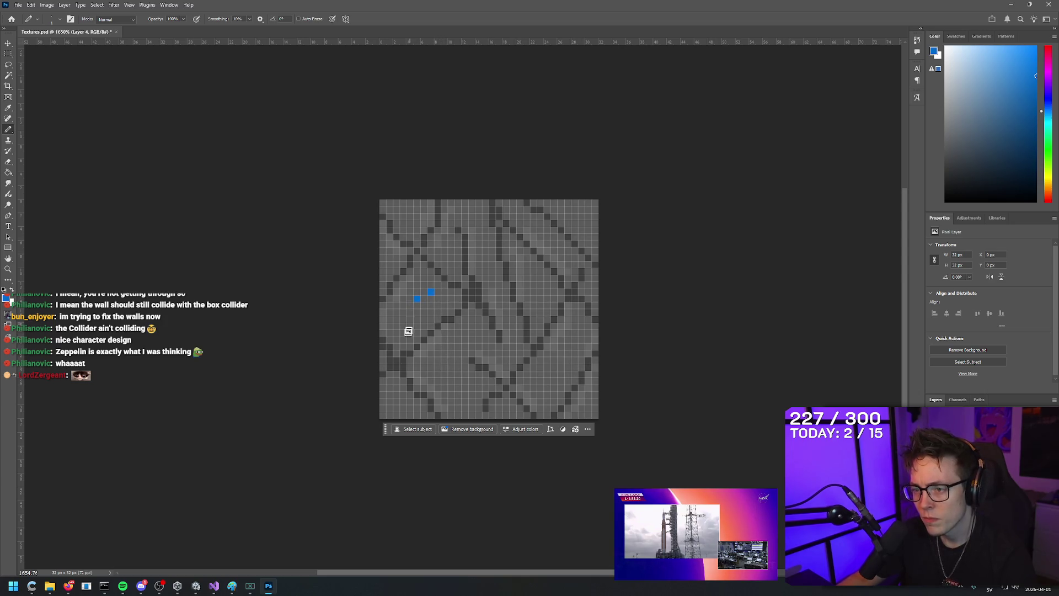
click(451, 381)
click(514, 326)
click(479, 238)
click(534, 278)
click(547, 243)
click(575, 223)
click(568, 361)
click(548, 374)
Step: Dot more blue specks along the bottom, left side and across the rest of the texture
click(472, 401)
click(396, 401)
click(396, 258)
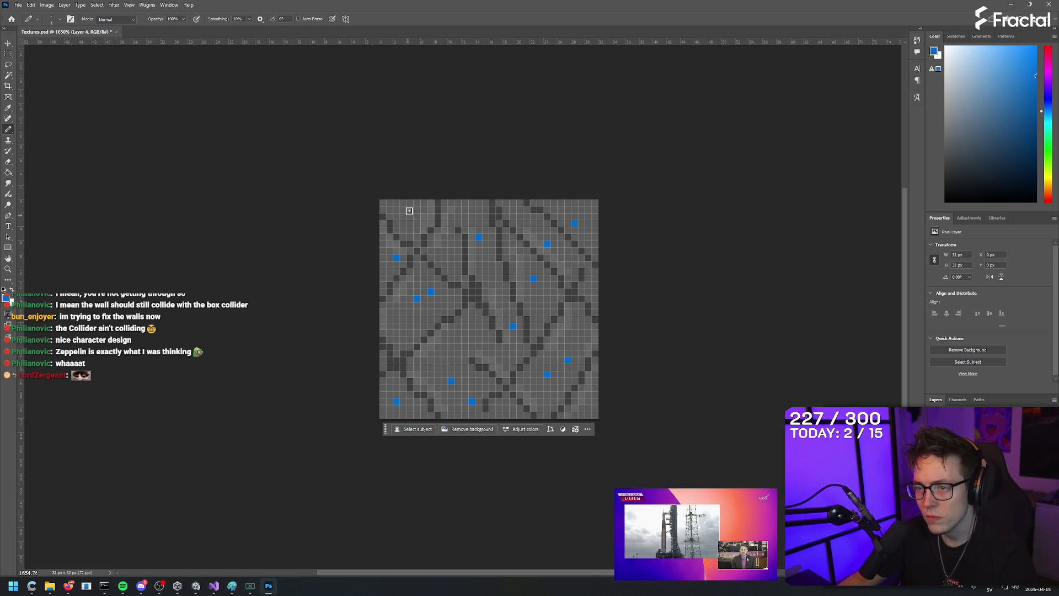
click(410, 203)
click(403, 319)
click(478, 327)
click(451, 251)
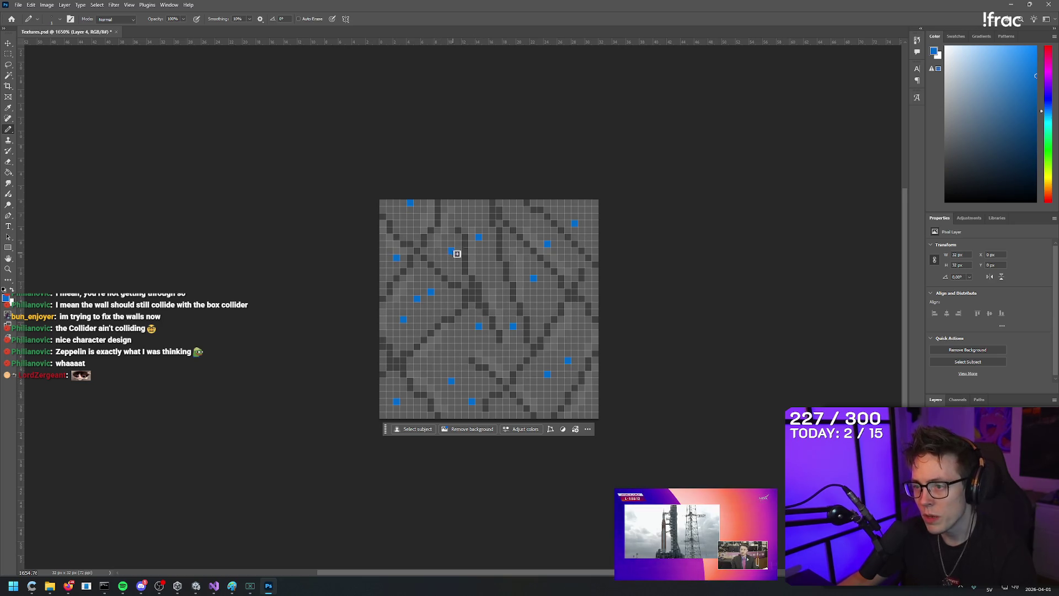
click(479, 210)
click(527, 216)
click(582, 401)
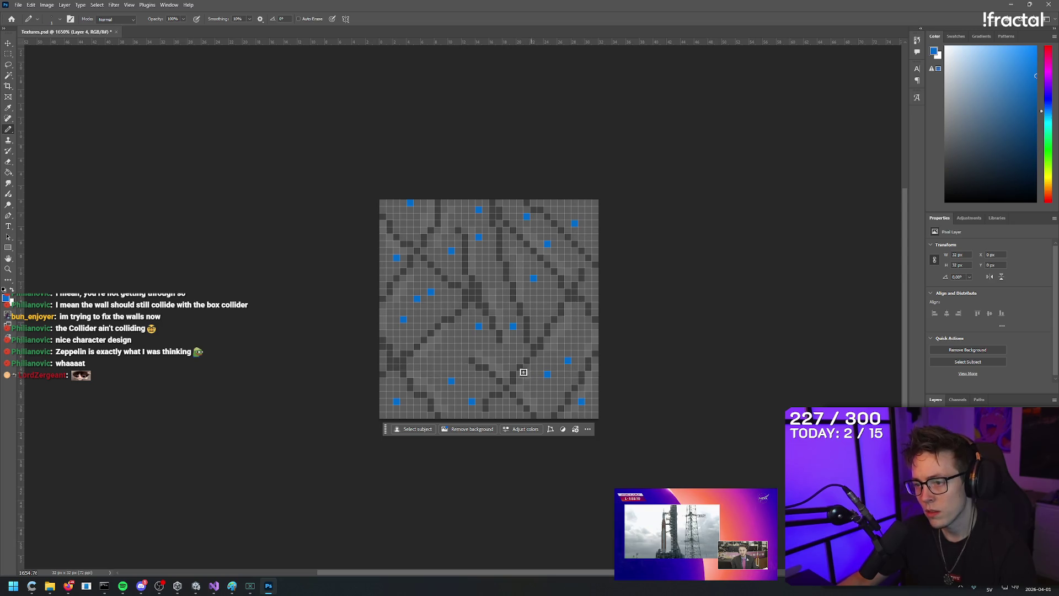
click(506, 347)
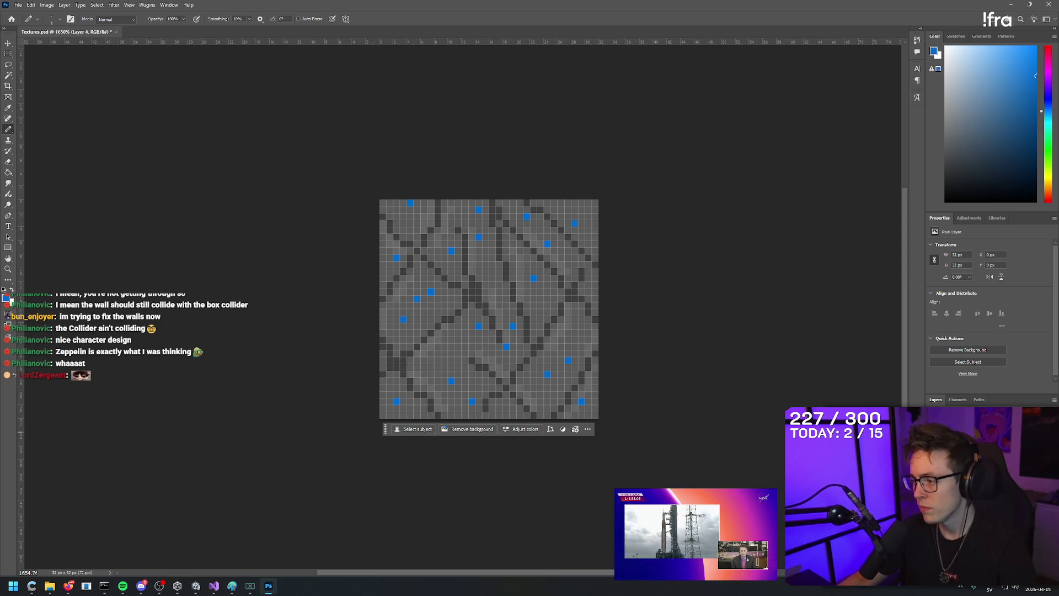
click(124, 5)
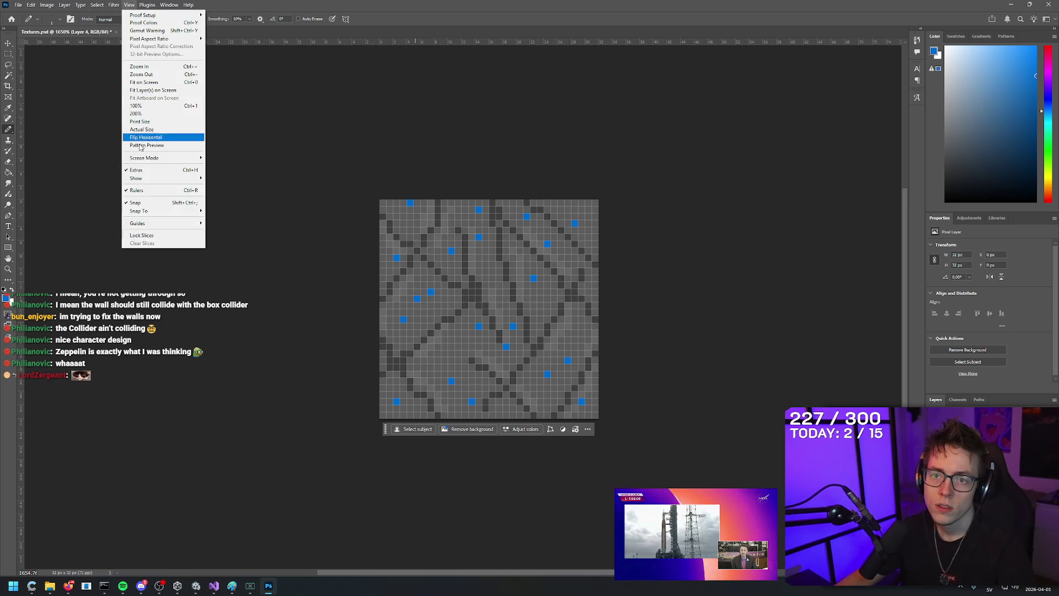
Step: Offset the texture +16 px right and +16 px down with Wrap Around to expose its seams
mouse_move(183, 191)
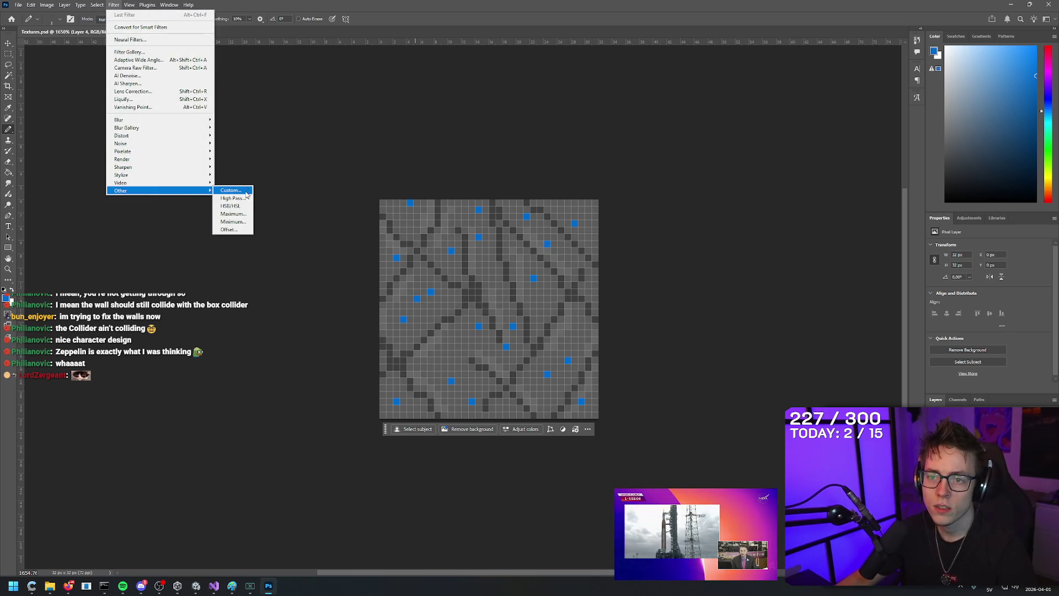
click(231, 232)
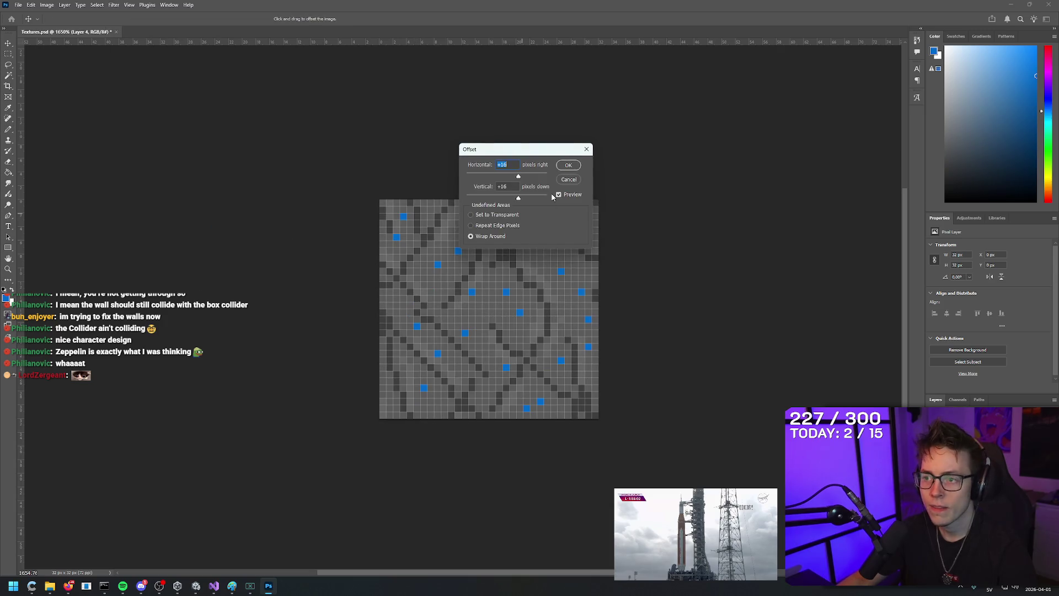
click(568, 165)
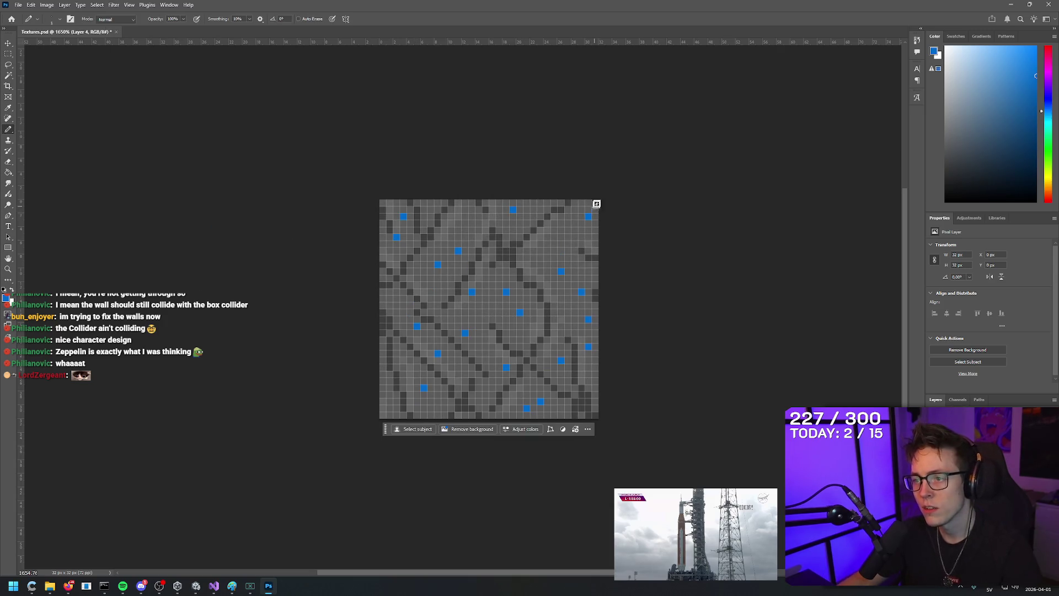
scroll(458, 284, up, 2)
scroll(458, 284, down, 3)
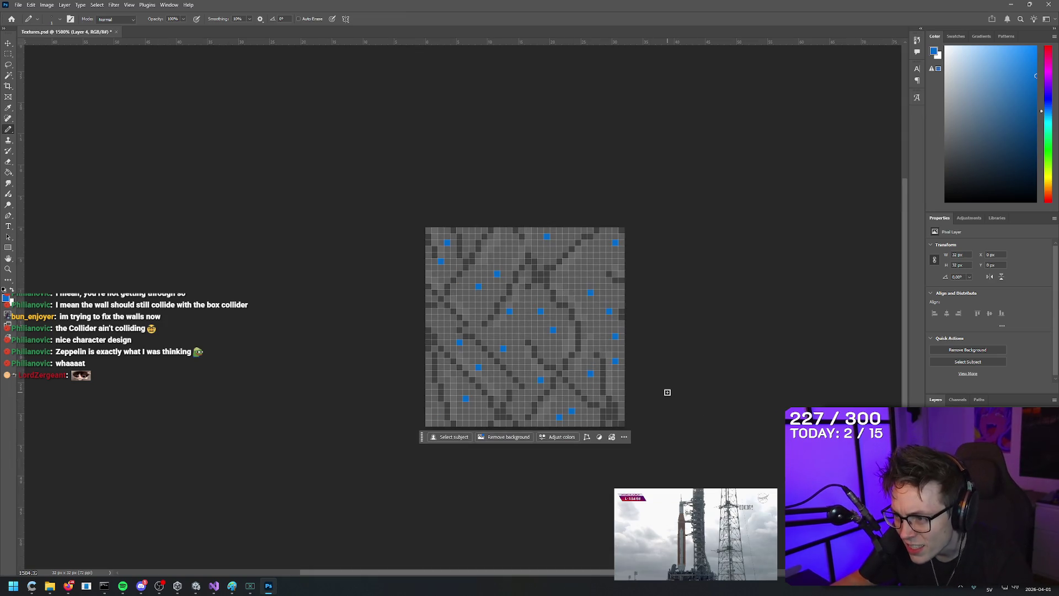
Step: Sample light and dark greys from the texture to retouch the seam pixels
key(i)
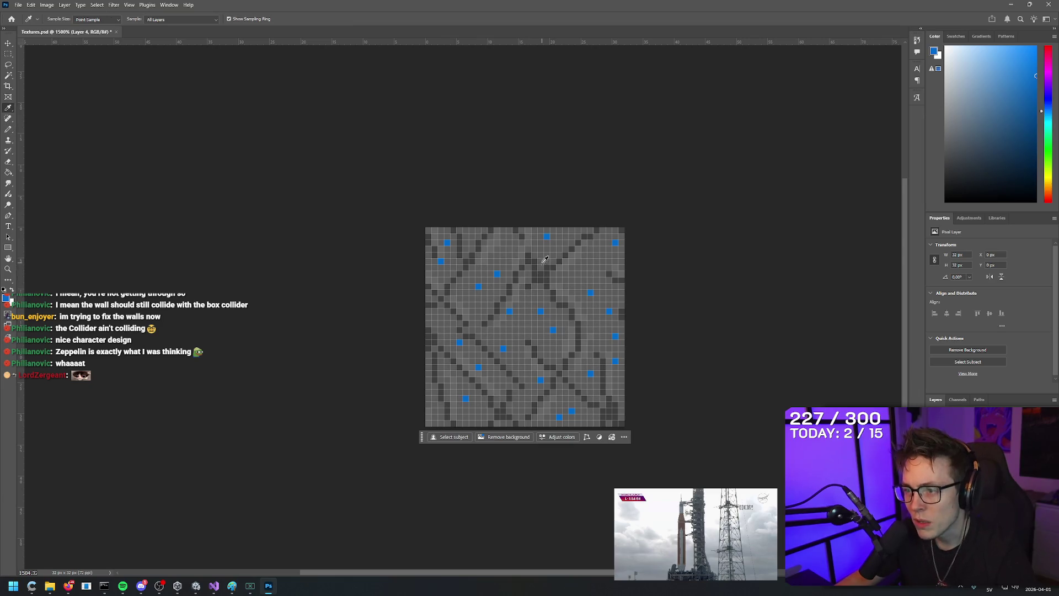
click(543, 264)
key(b)
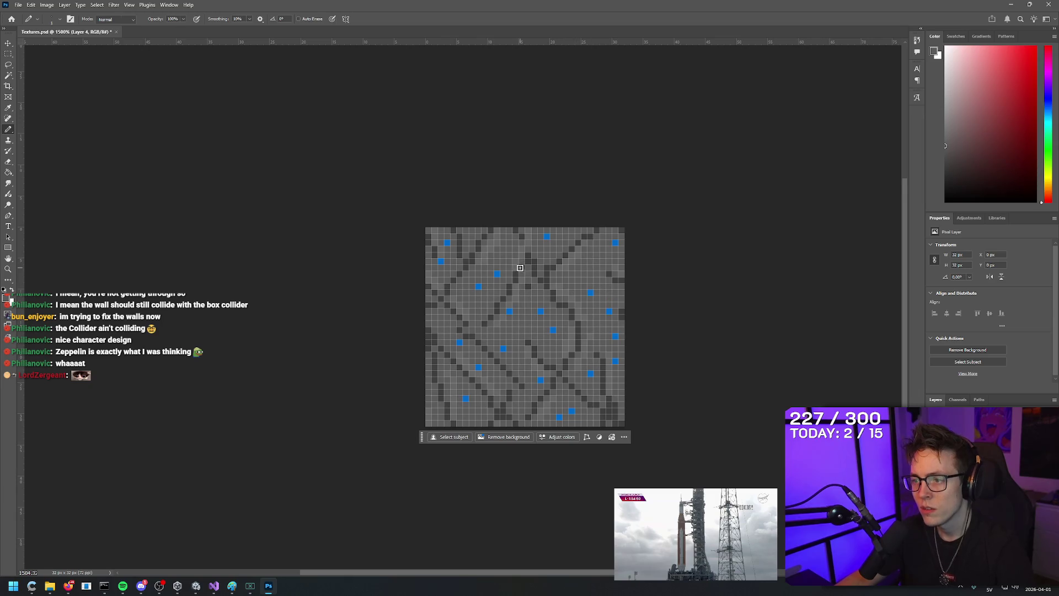
alt+click(530, 257)
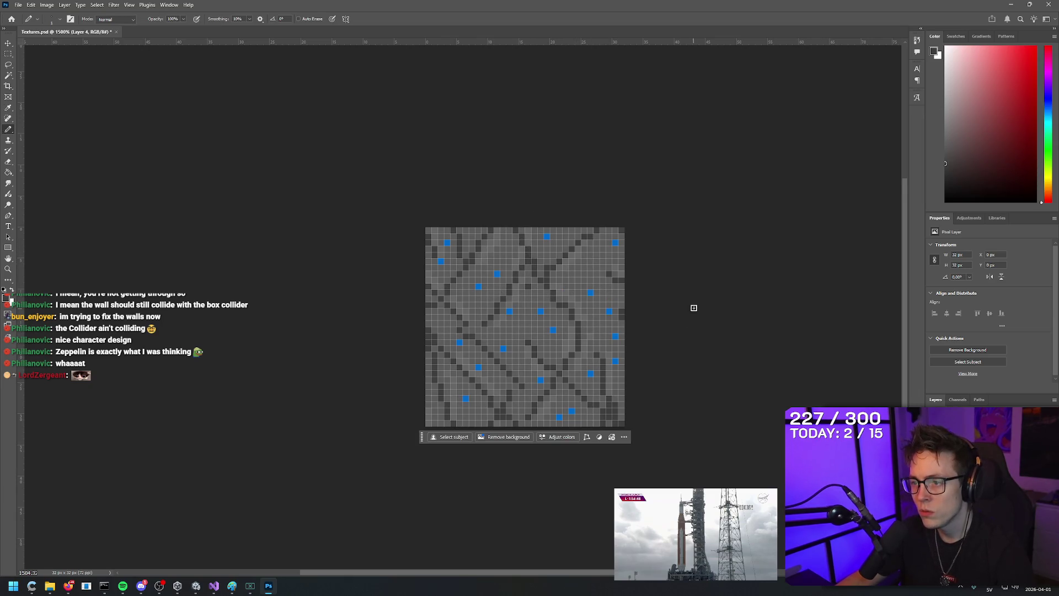
key(i)
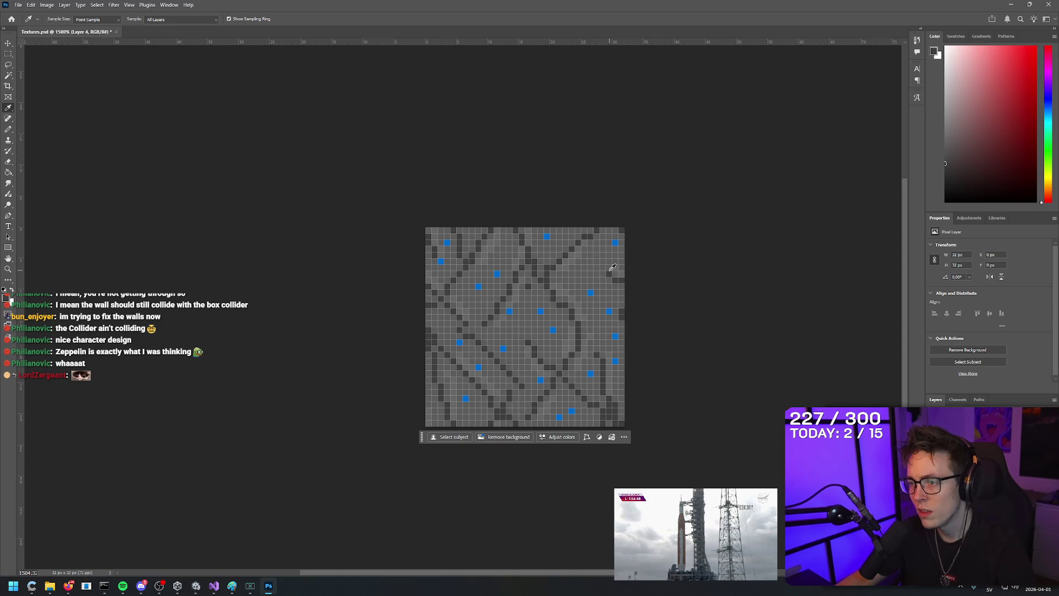
key(b)
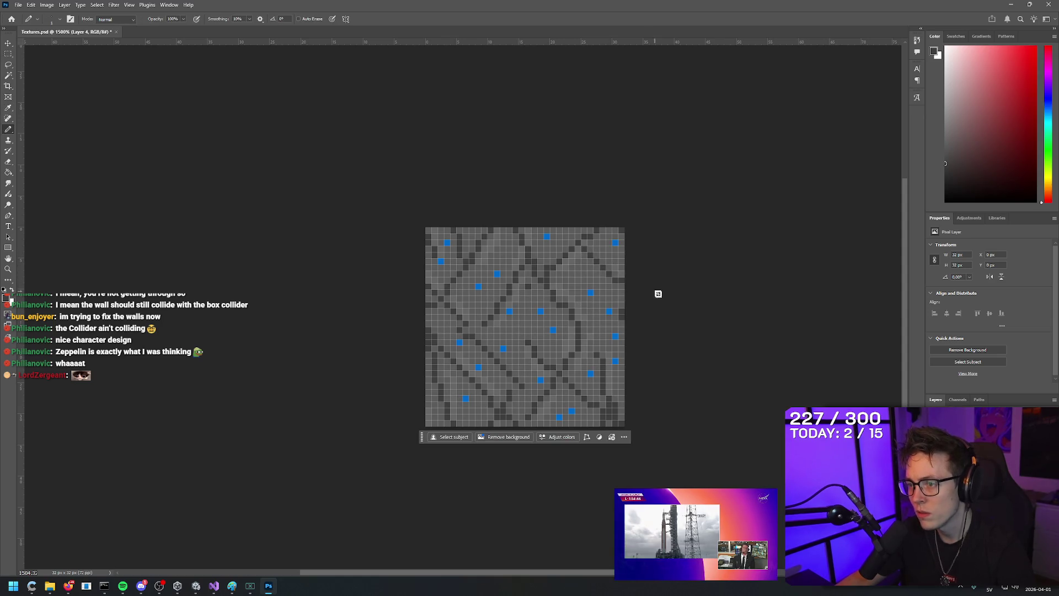
alt+click(623, 281)
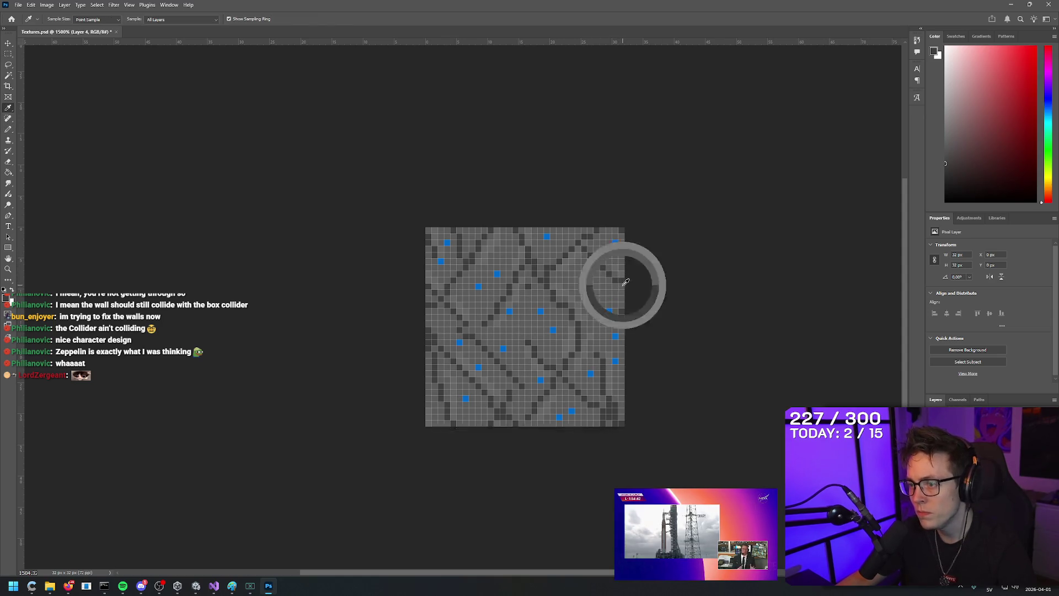
alt+click(621, 282)
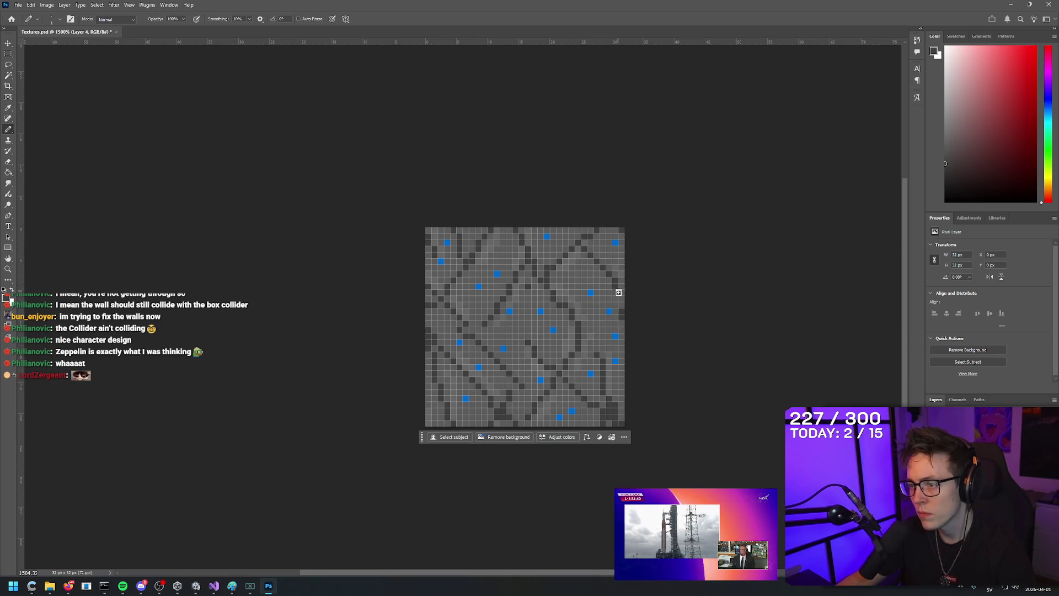
Step: Sample more lighter and darker greys along the texture edges for further touch-ups
alt+click(624, 307)
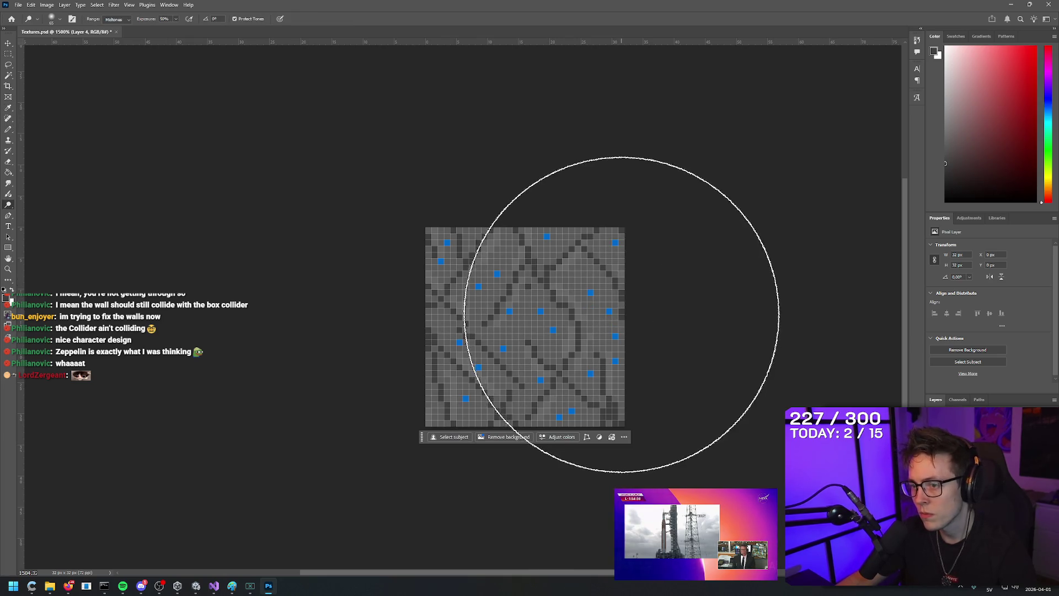
alt+click(622, 303)
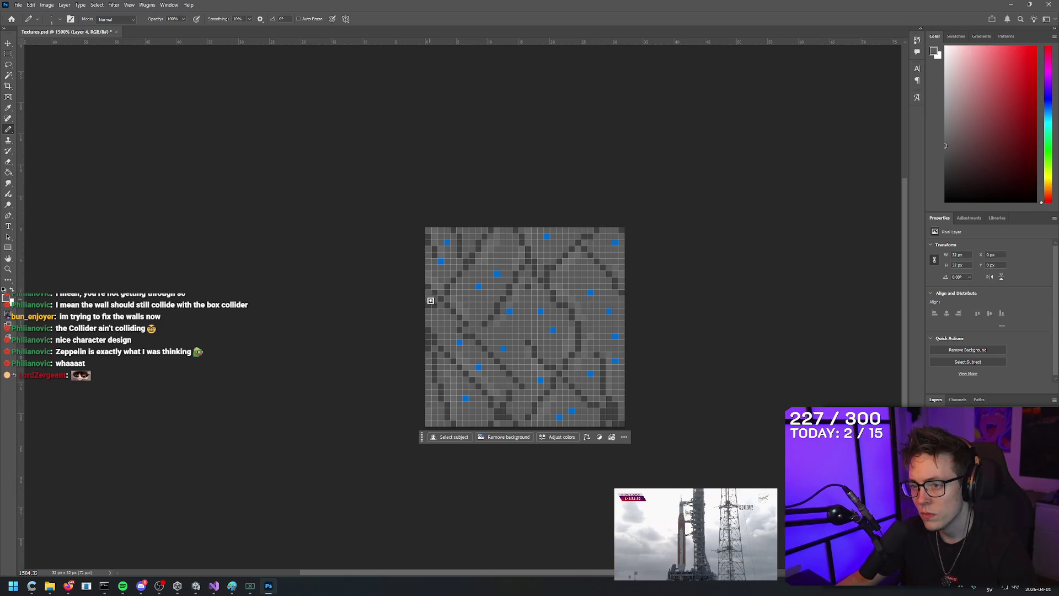
key(i)
key(b)
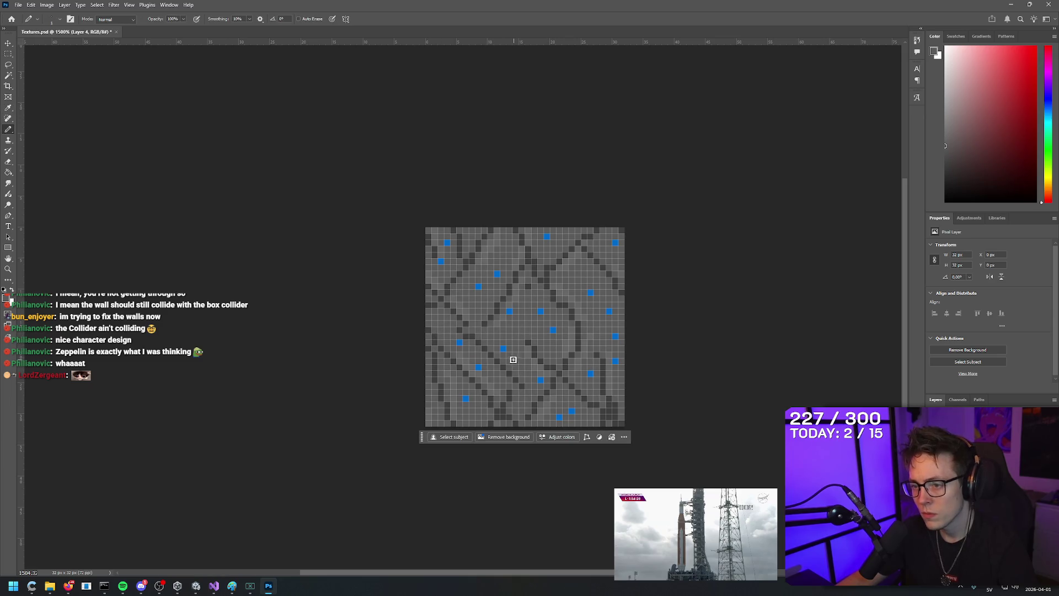
alt+click(429, 337)
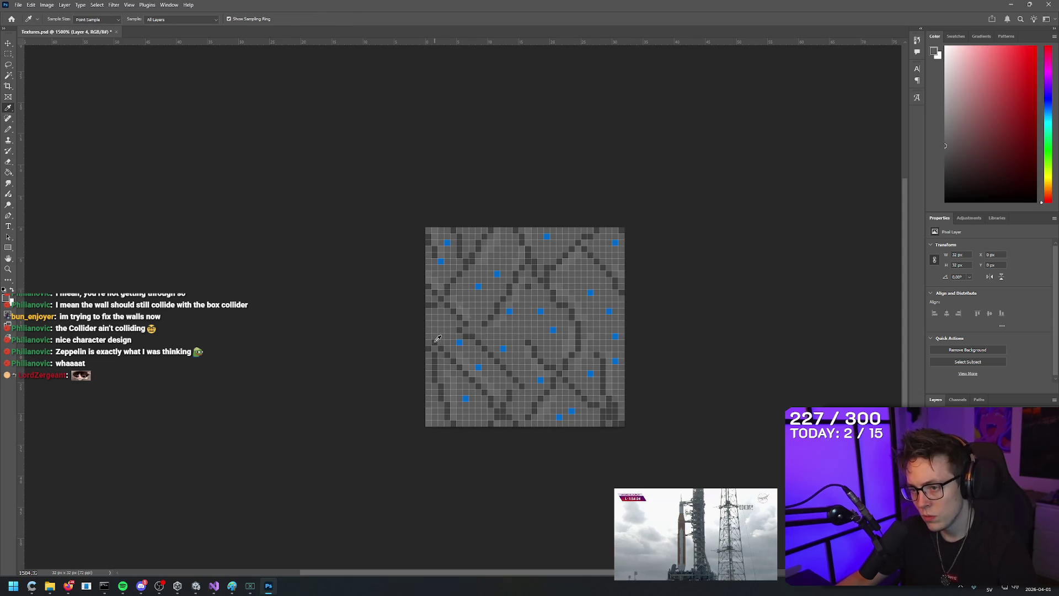
alt+click(614, 411)
click(196, 586)
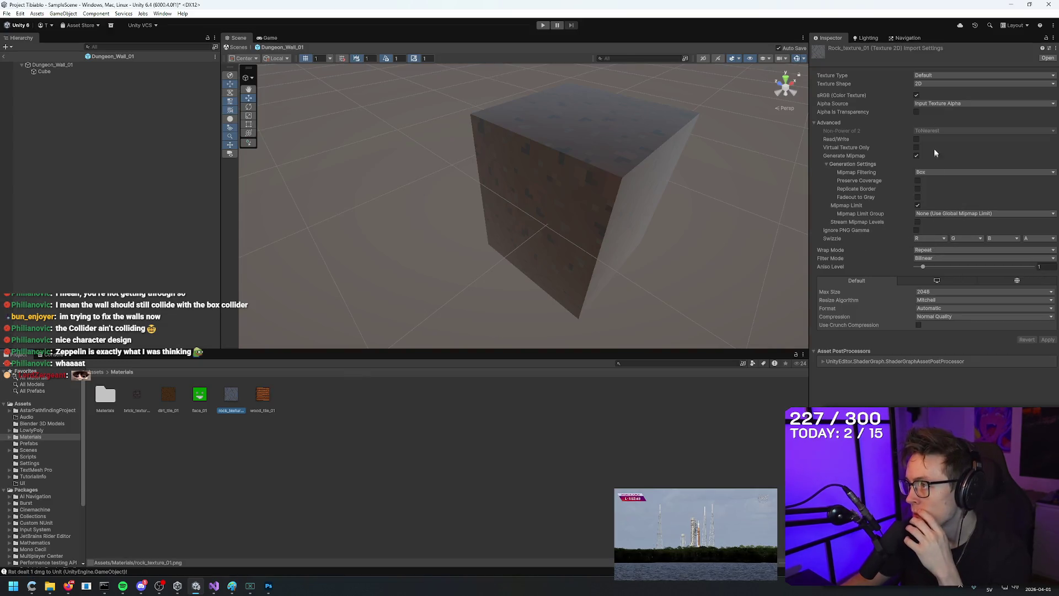
Step: Set rock_texture_01 filtering to Point (no filter) and the resize algorithm to Bilinear
click(932, 258)
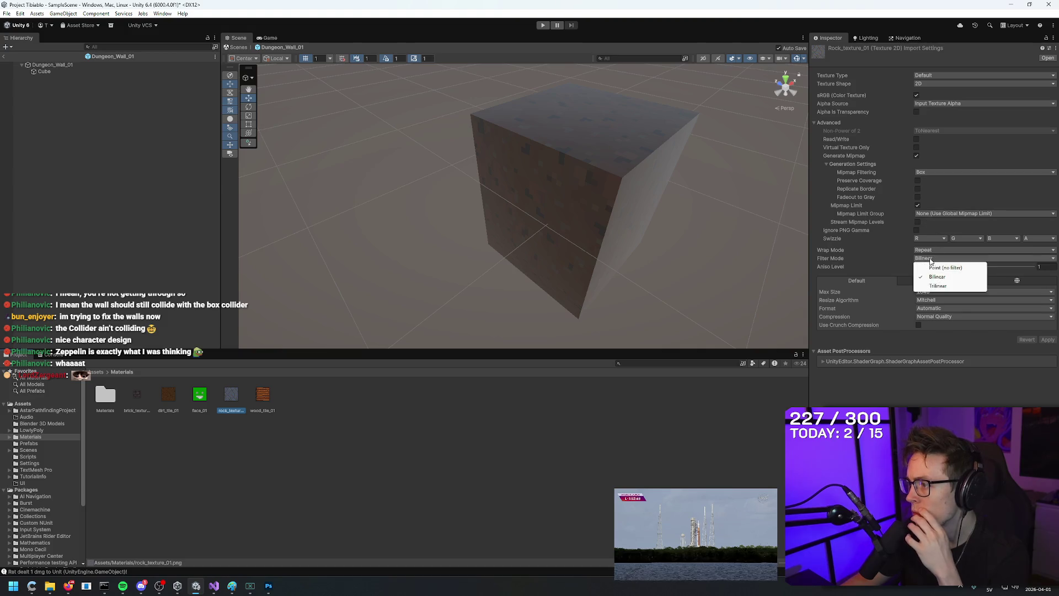
click(938, 269)
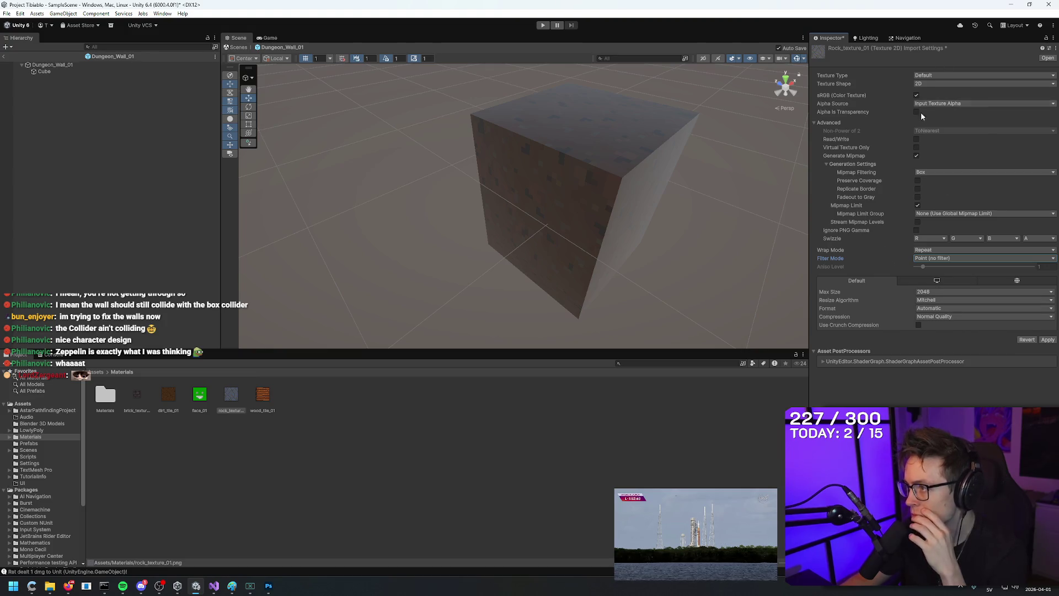
click(943, 311)
click(942, 310)
click(940, 302)
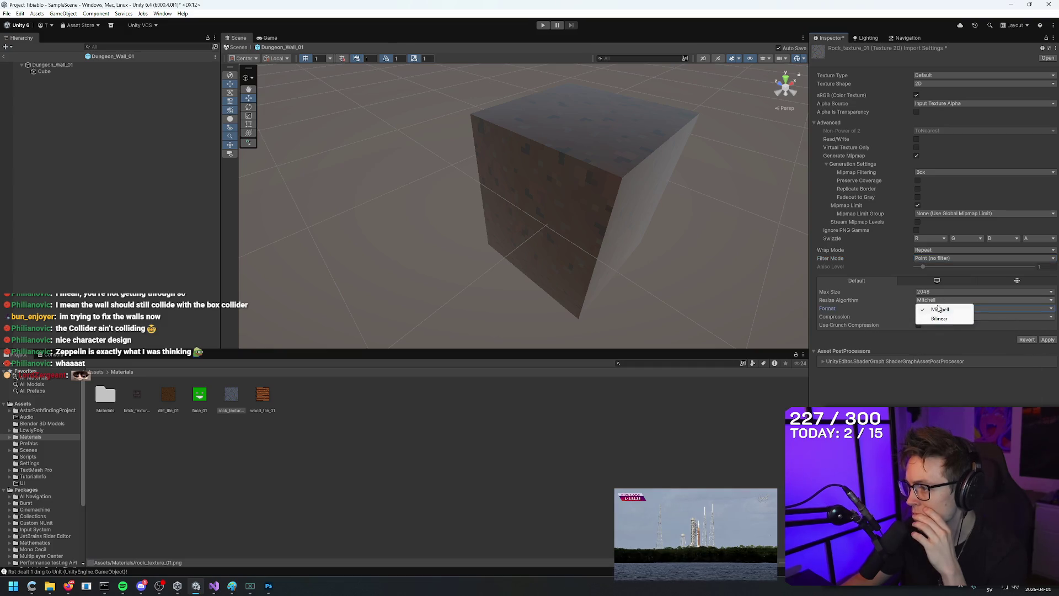
click(935, 320)
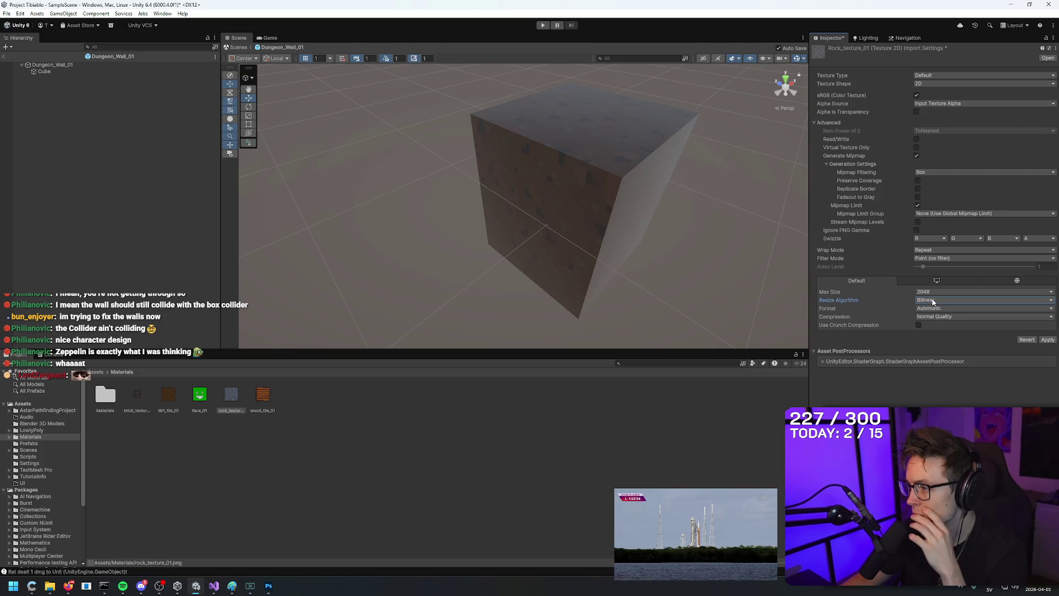
Step: Drop rock_texture_01 onto the wall cube, inspect it, and undo the change
drag(231, 394, 574, 198)
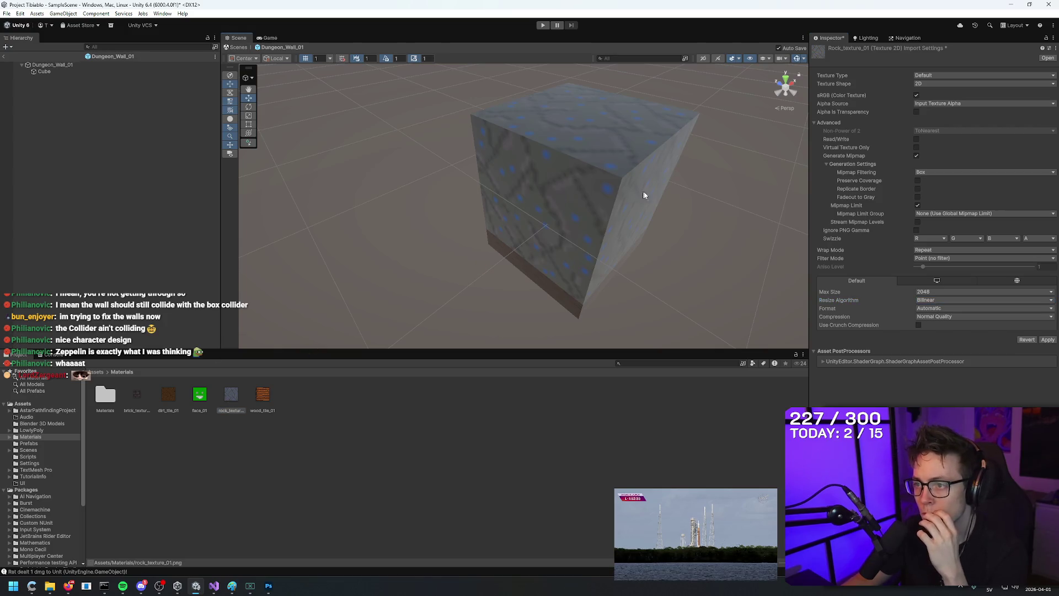
mouse_move(703, 213)
mouse_down()
mouse_move(719, 184)
mouse_move(741, 264)
mouse_move(656, 277)
mouse_move(592, 313)
mouse_move(745, 255)
mouse_up()
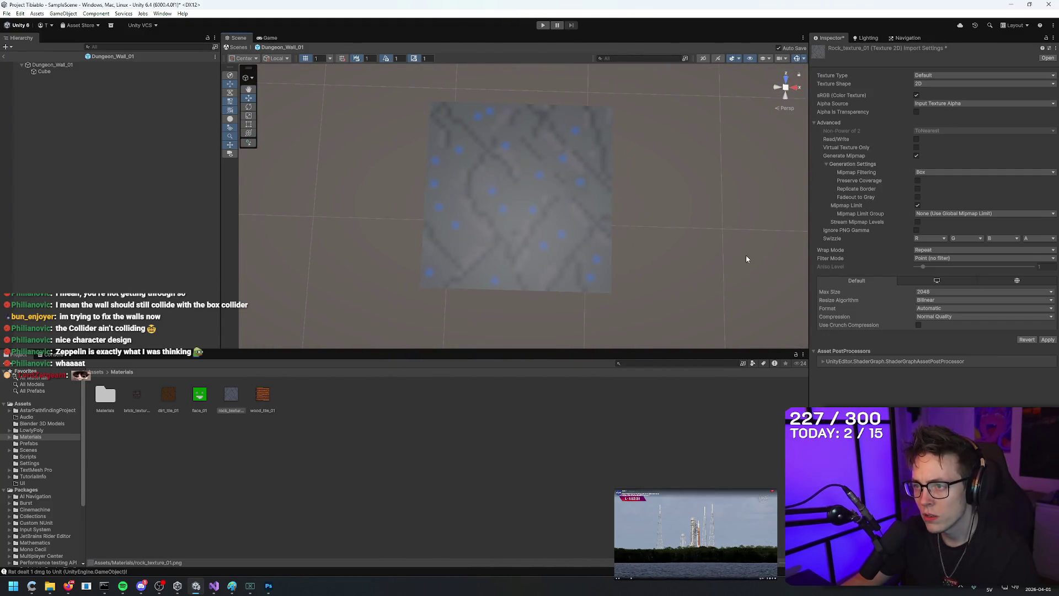
key(ctrl+z)
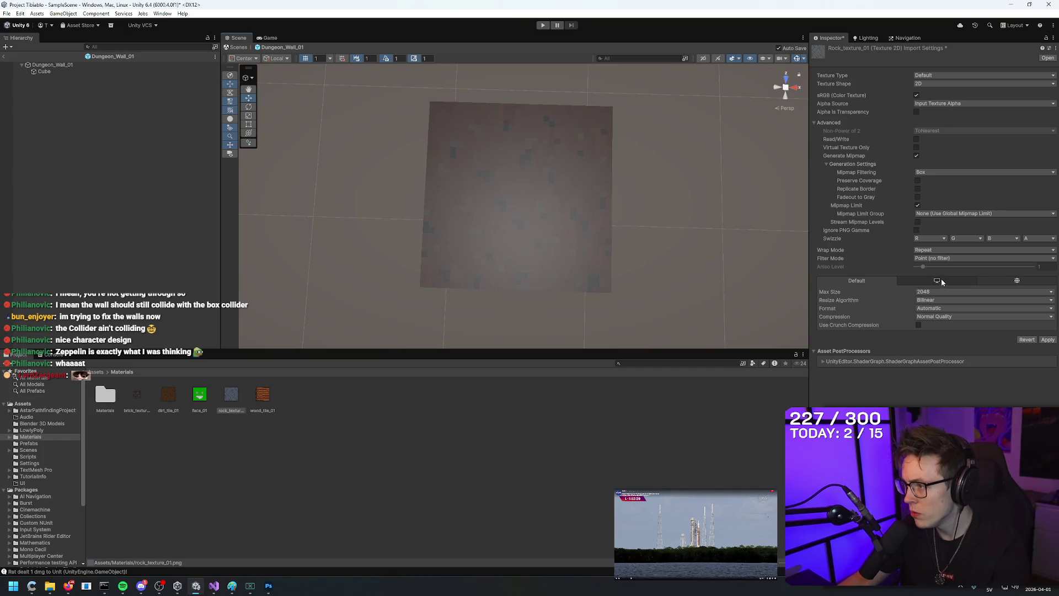
Step: Keep the texture format at Automatic and the maximum size at 2048
click(939, 310)
click(938, 311)
click(938, 311)
click(937, 313)
click(936, 312)
click(901, 305)
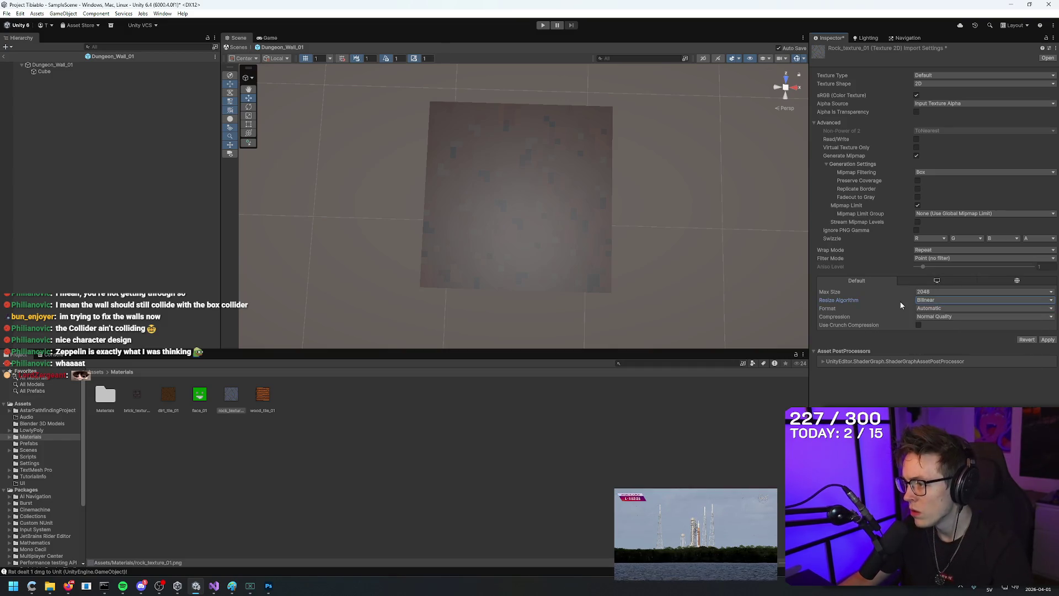
click(937, 293)
click(897, 303)
click(932, 300)
click(932, 308)
Step: Save the changed import settings and put rock_texture_01 on the Dungeon_Wall_01 cube
mouse_move(234, 402)
mouse_down()
mouse_move(569, 201)
mouse_move(858, 228)
mouse_up()
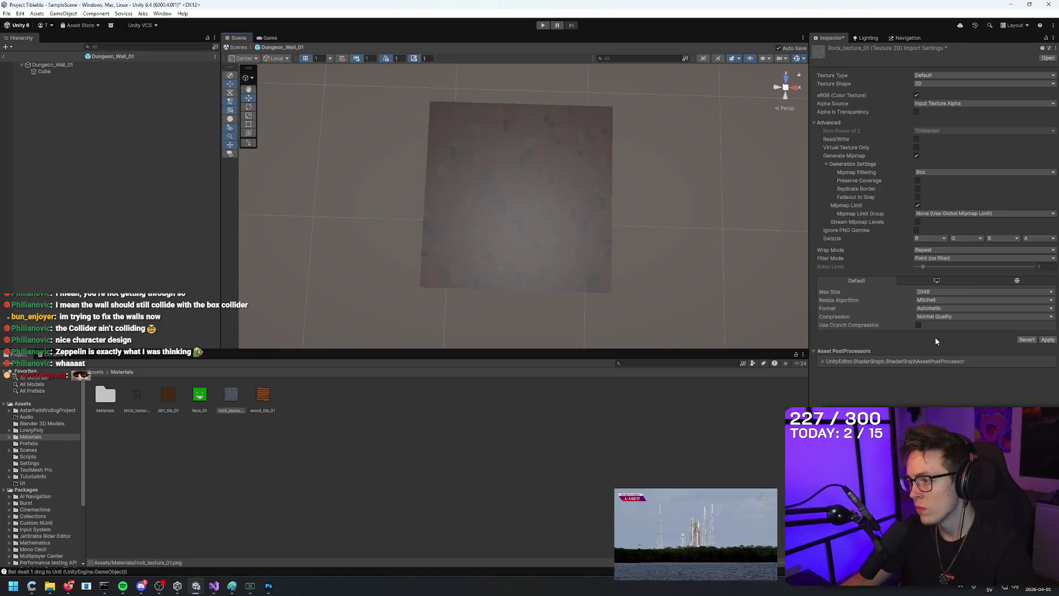
click(815, 351)
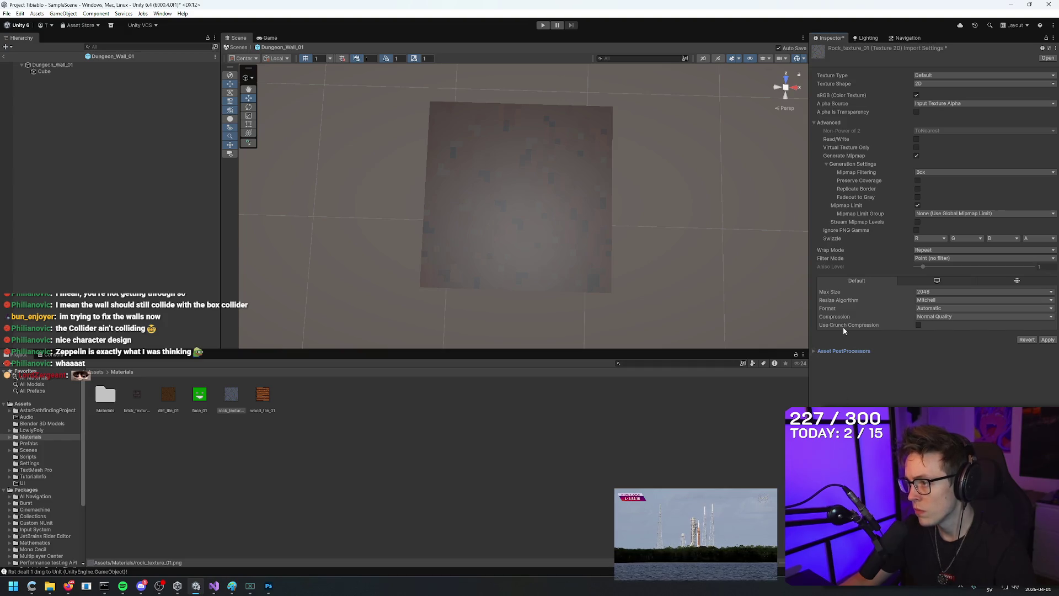
click(253, 399)
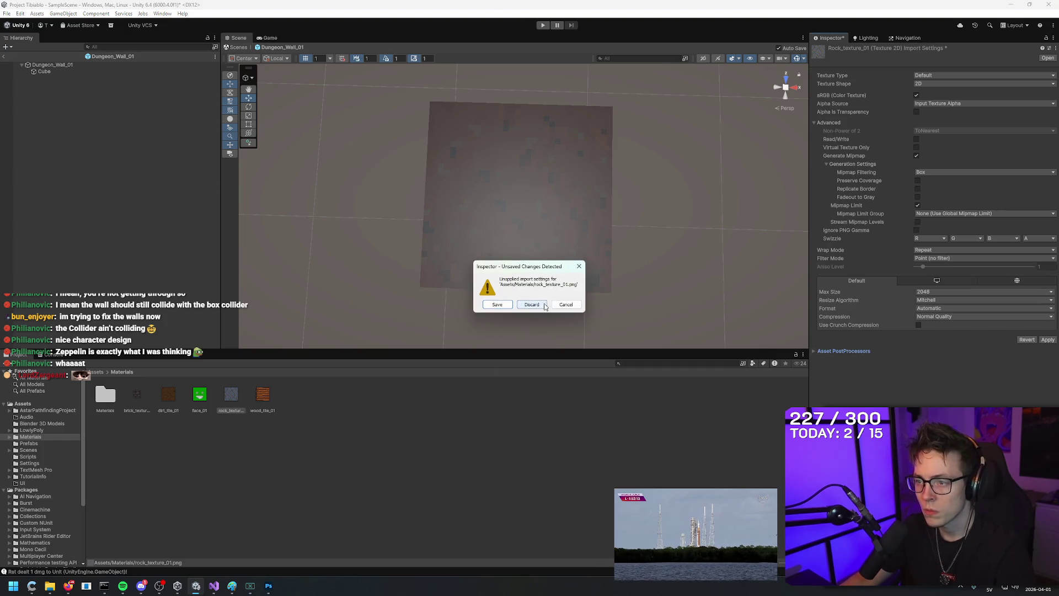
click(497, 305)
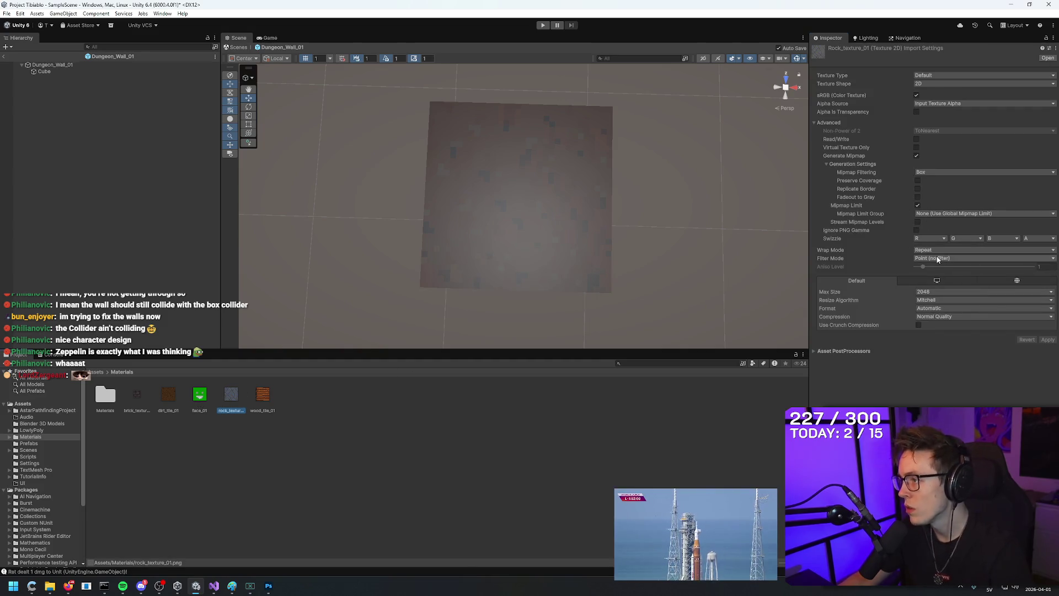
mouse_move(229, 407)
mouse_down()
mouse_move(489, 208)
mouse_move(530, 223)
mouse_move(709, 138)
mouse_move(656, 105)
mouse_up()
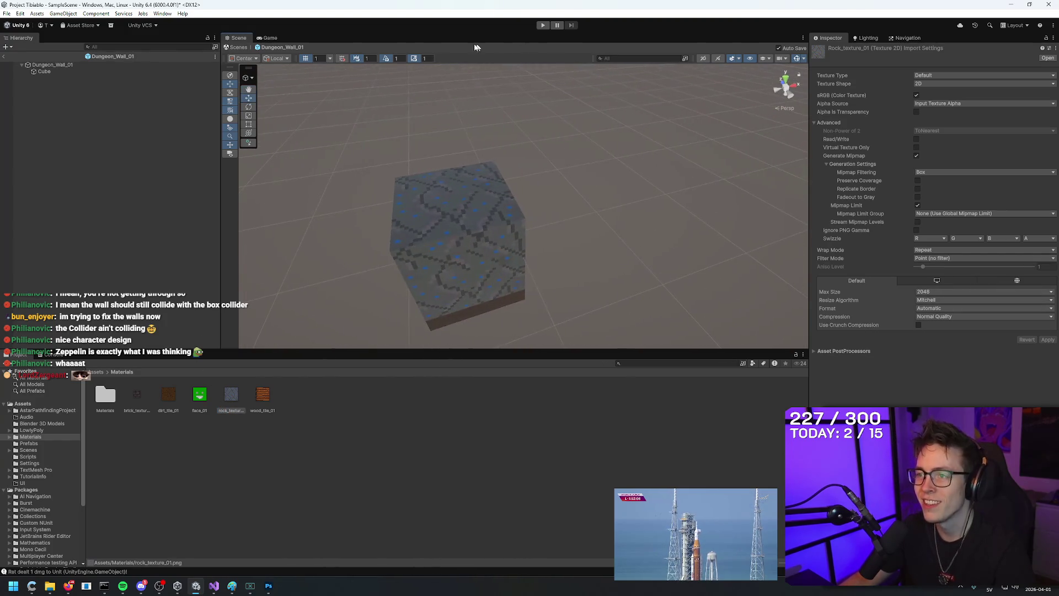
Step: Exit the Dungeon_Wall_01 prefab to SampleScene, orbit the walls, and enter Play mode with Ctrl+P
click(5, 58)
mouse_move(519, 100)
mouse_down()
mouse_move(567, 118)
mouse_move(580, 135)
mouse_move(747, 130)
mouse_up()
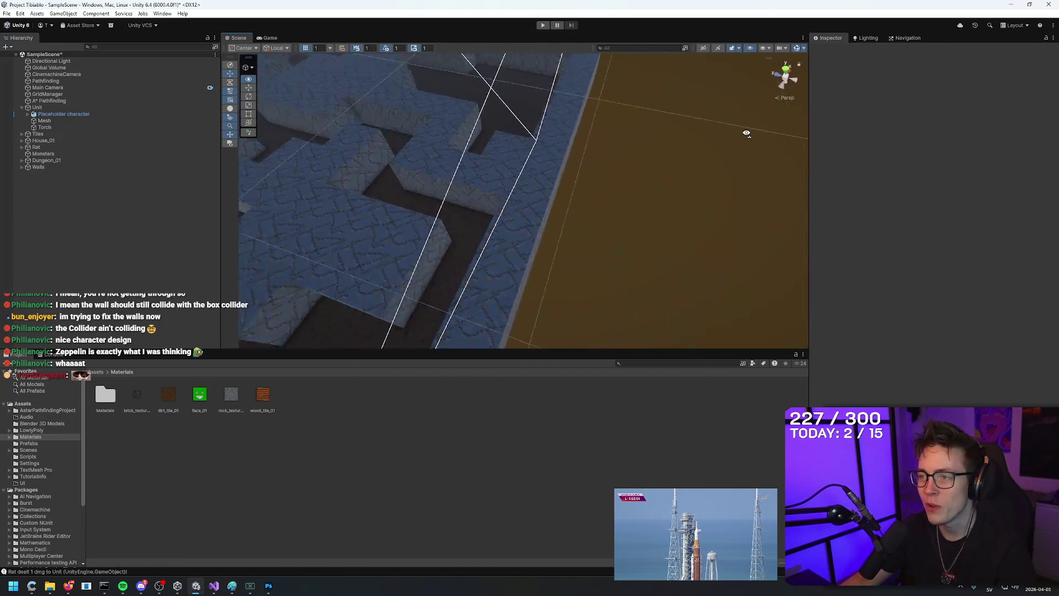
scroll(567, 102, down, 5)
scroll(567, 113, up, 6)
key(ctrl+p)
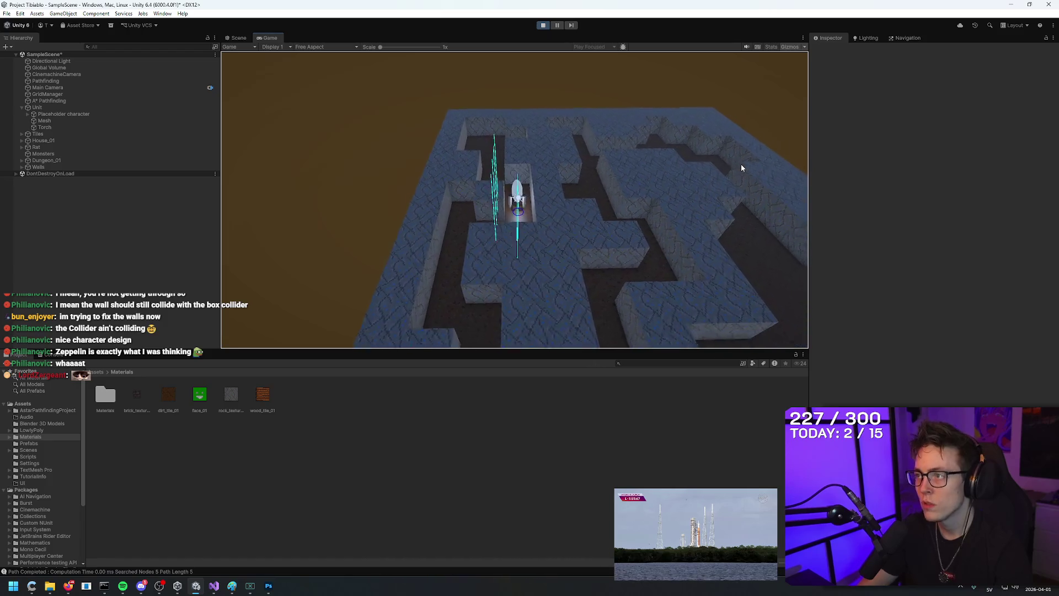
Step: Lower the Lighting window's Environment Intensity Multiplier to 0.5
click(868, 39)
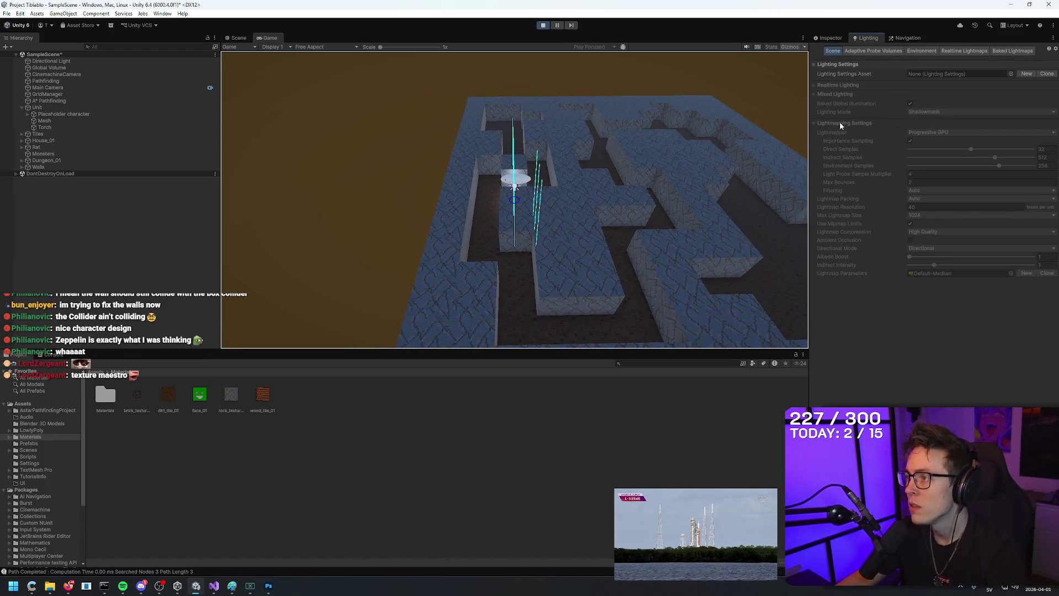
click(922, 50)
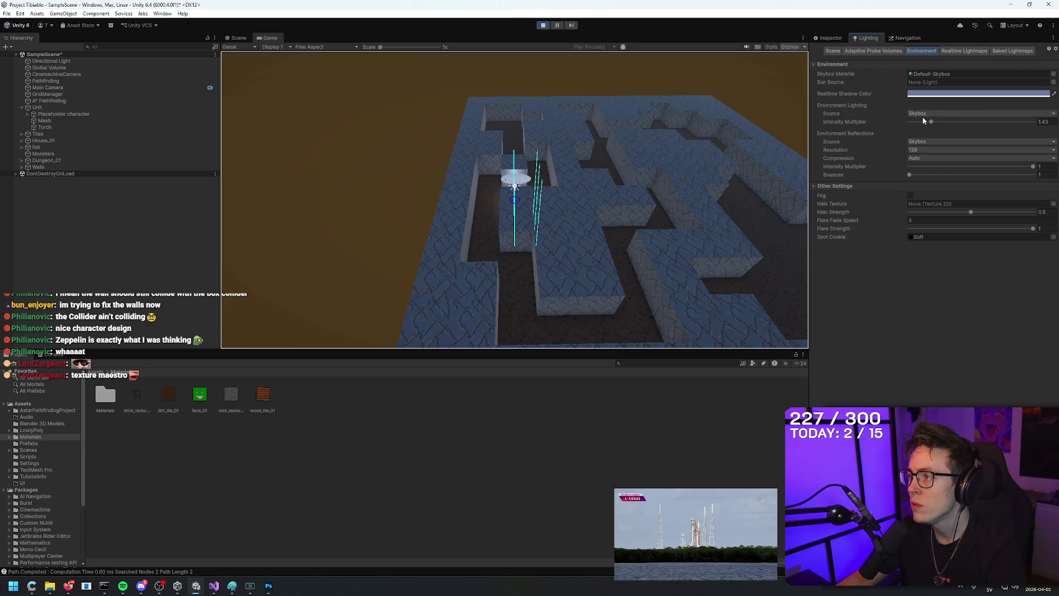
drag(931, 122, 919, 122)
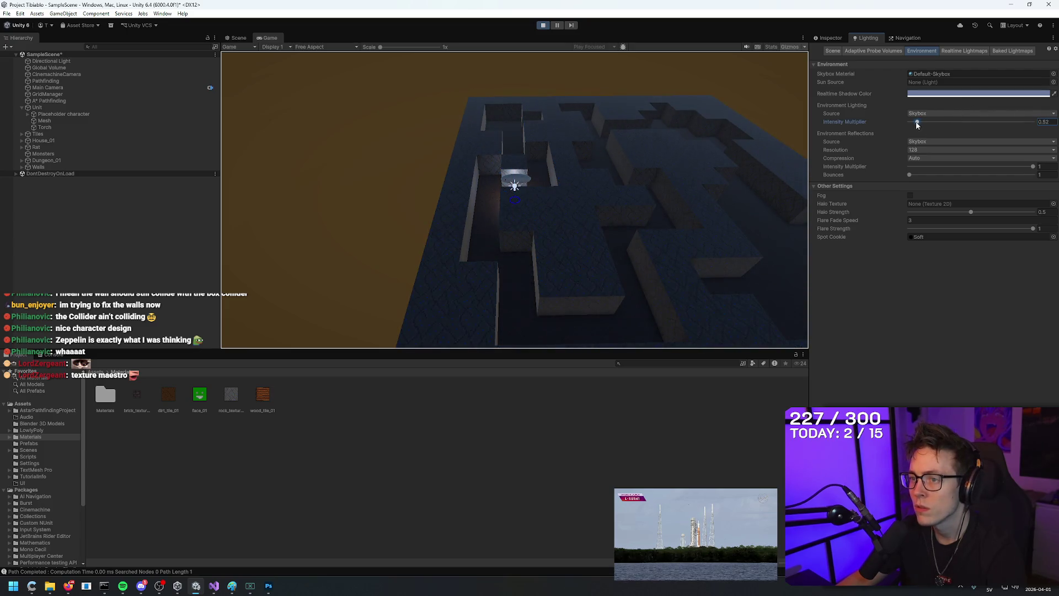
Step: Walk the character to several maze cells through the darker maze, then stop play
click(595, 208)
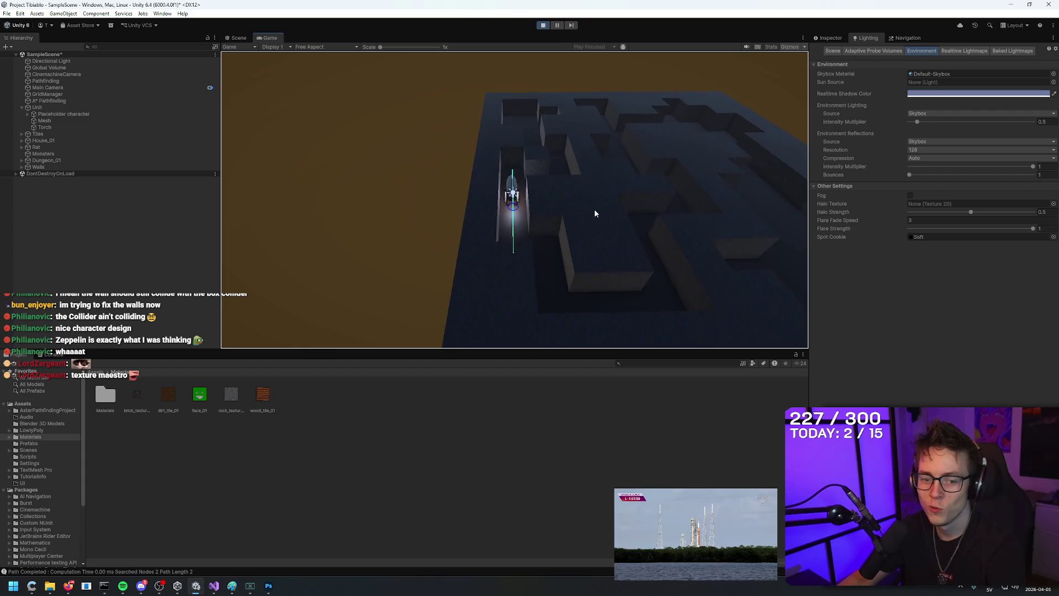
click(605, 133)
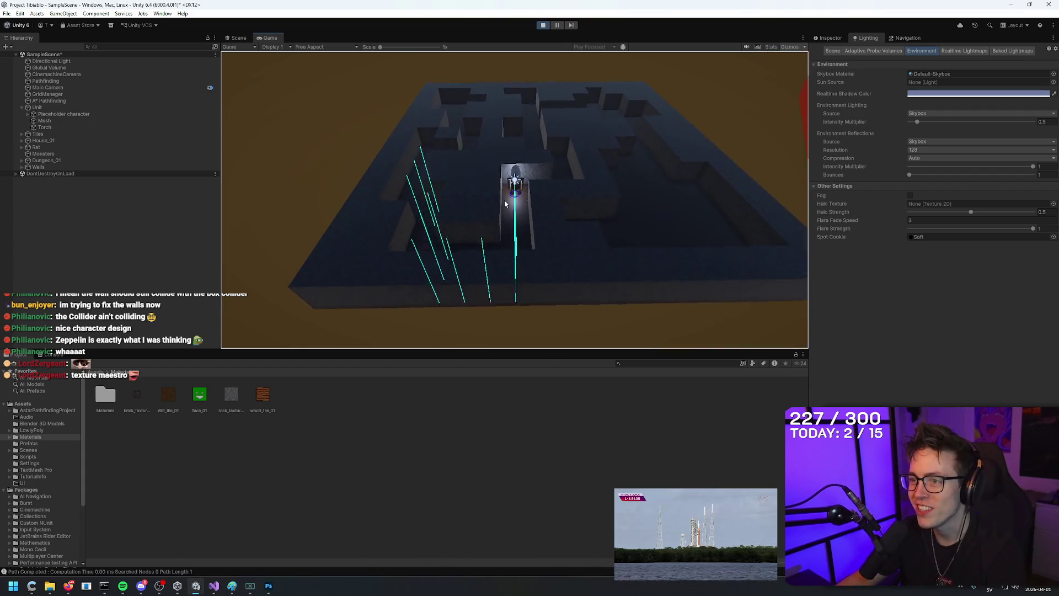
click(505, 204)
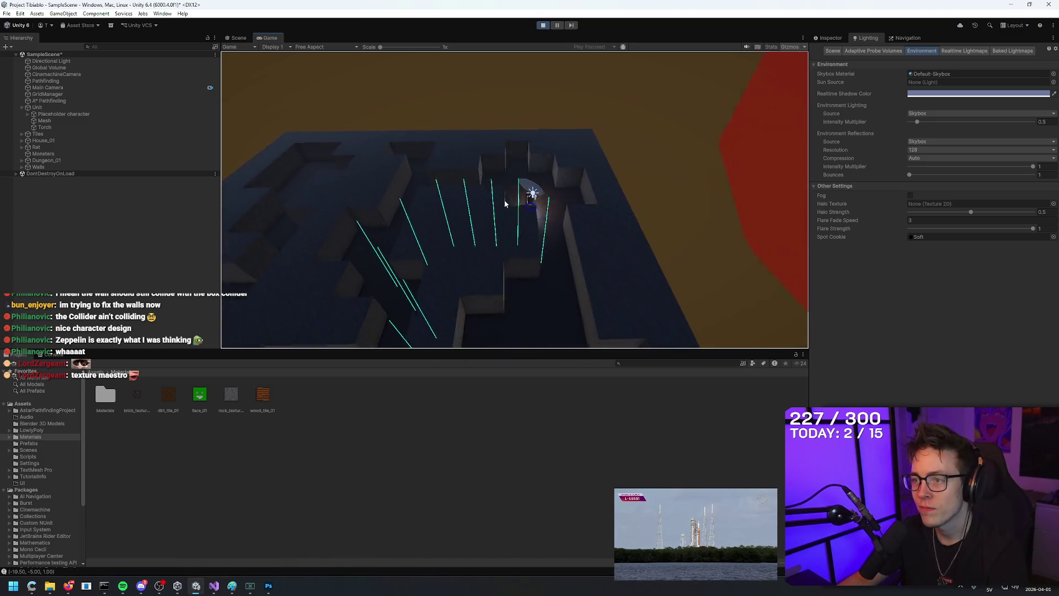
click(505, 204)
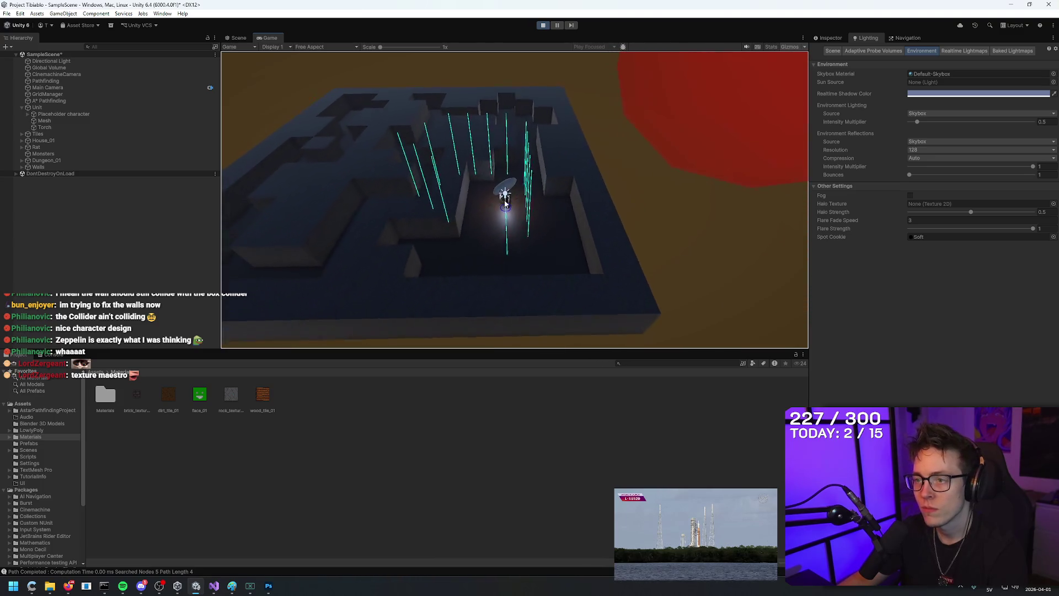
click(505, 204)
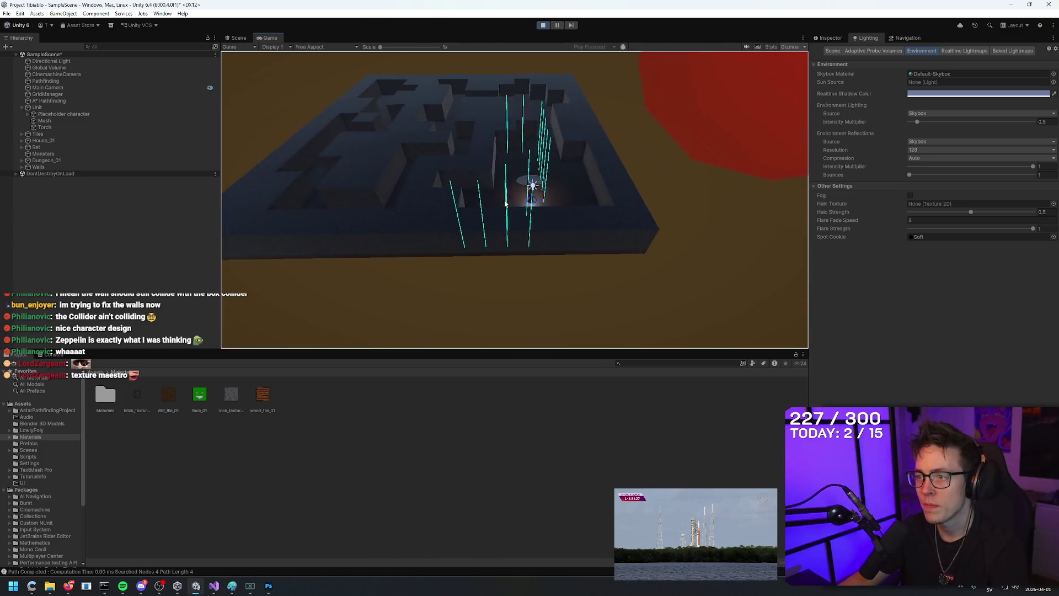
click(505, 204)
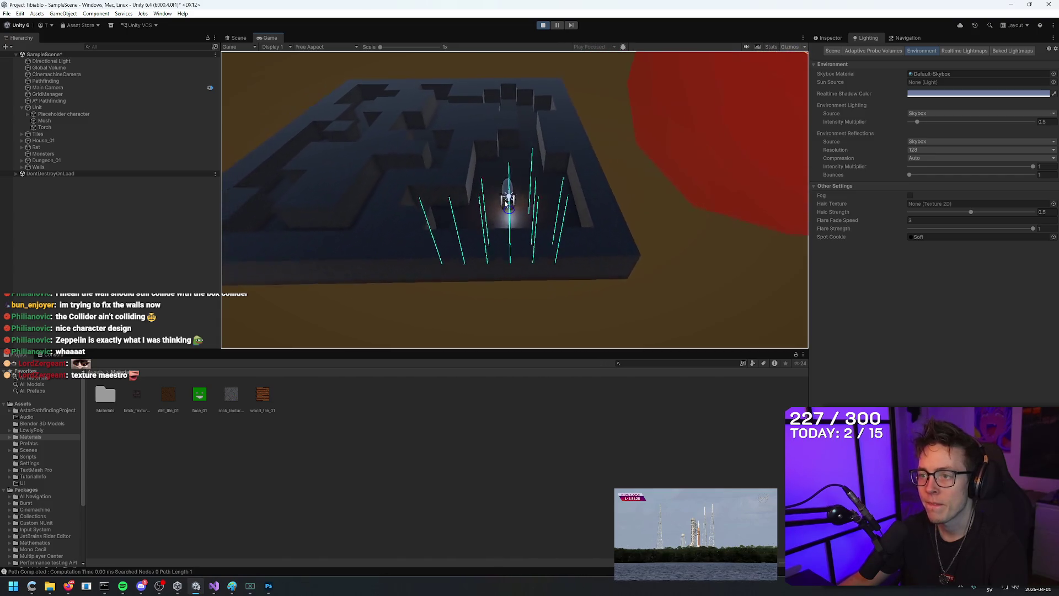
click(545, 26)
Step: Darken the tile with a Brightness/Contrast adjustment layer by lowering Brightness
click(268, 586)
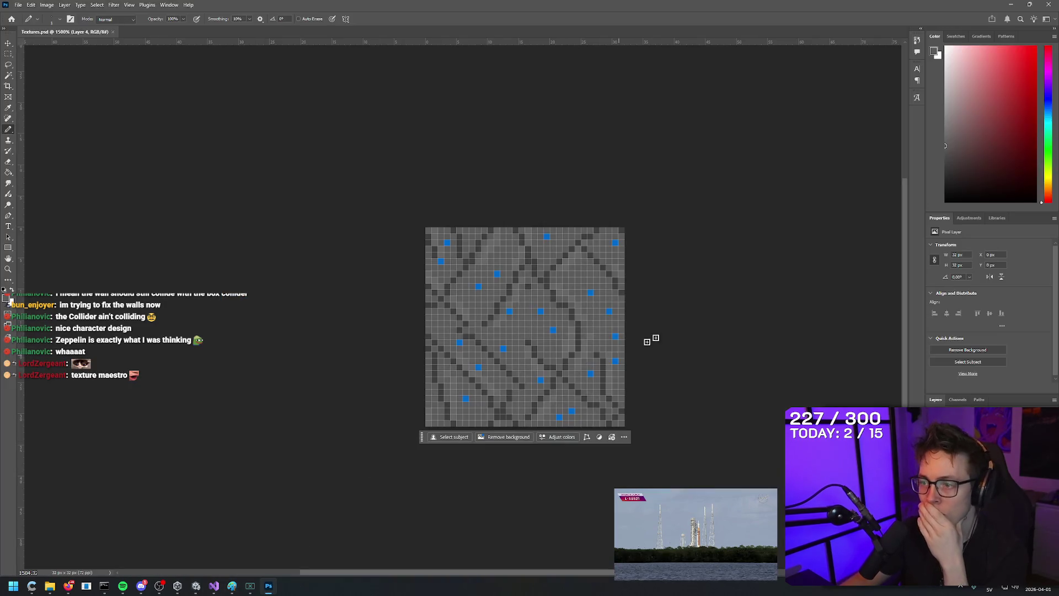
click(970, 217)
click(946, 252)
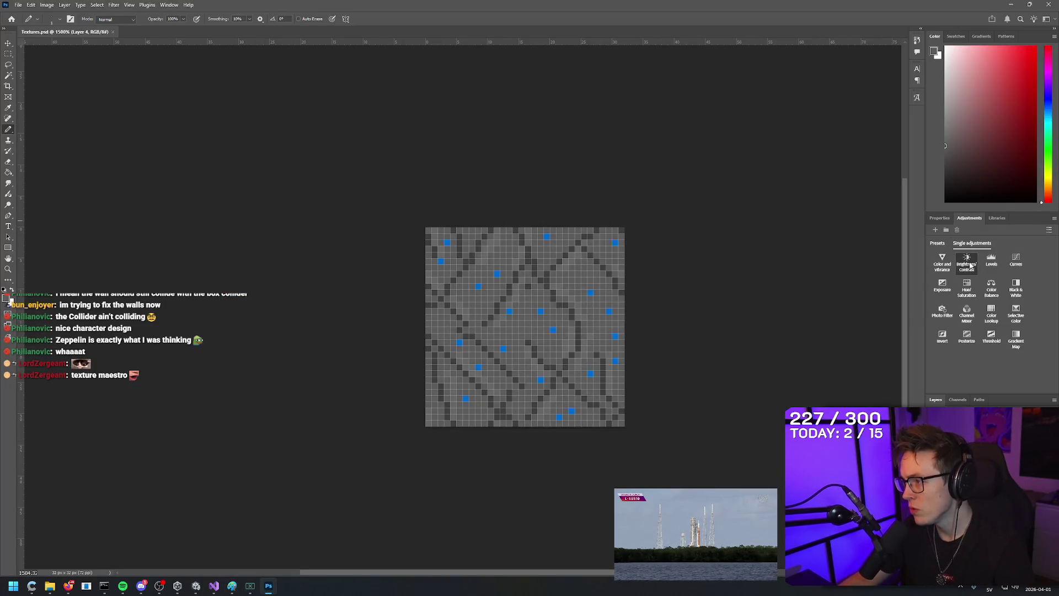
drag(988, 268, 959, 268)
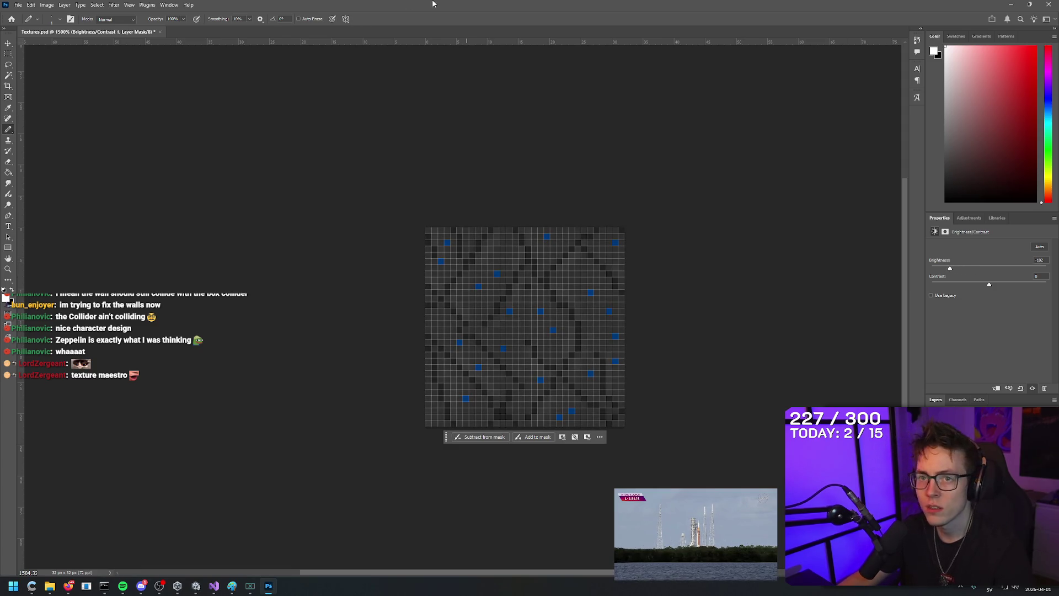
Step: Export the tile as PNG over rock_texture_01.png in Materials, confirming the replacement
click(18, 4)
mouse_move(57, 150)
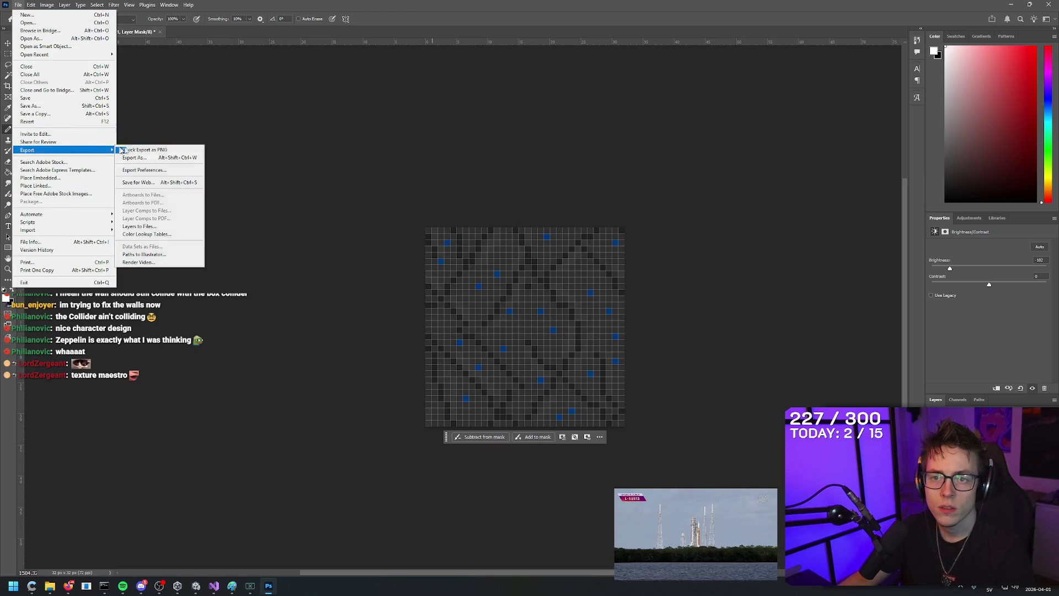
click(149, 159)
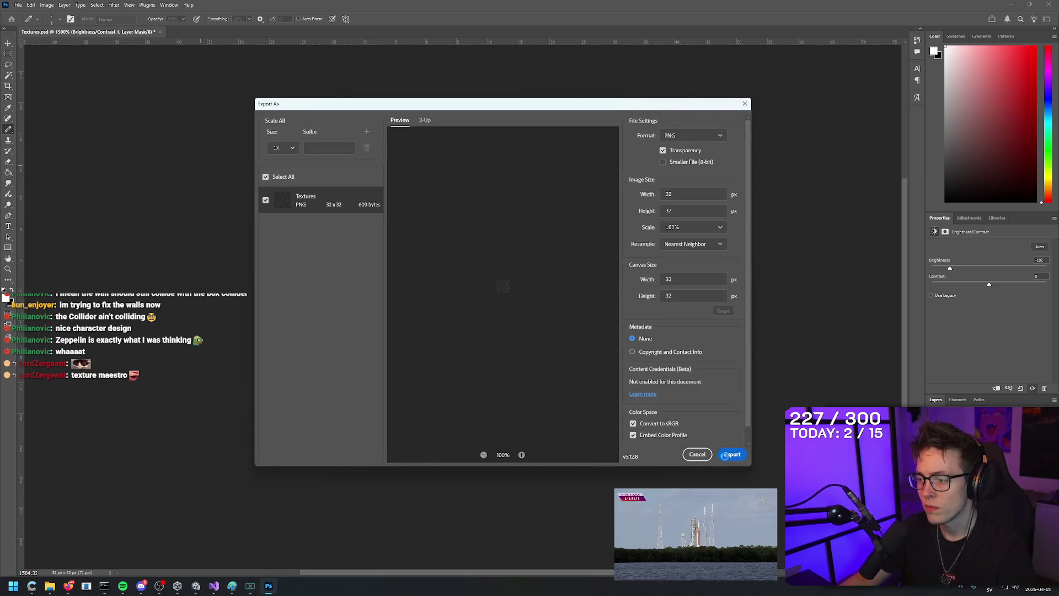
click(731, 454)
click(534, 195)
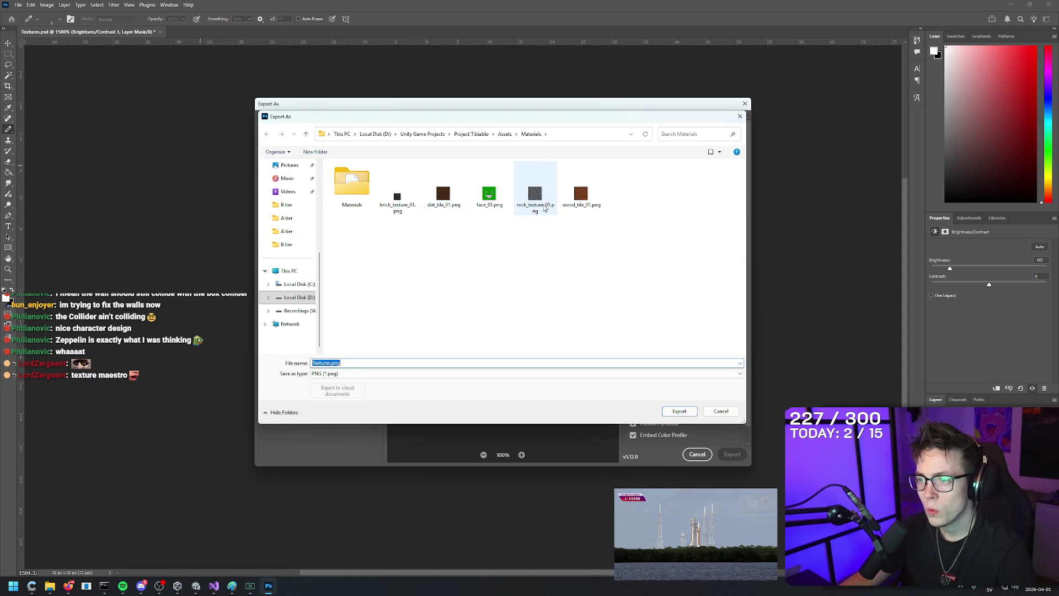
click(679, 411)
click(550, 293)
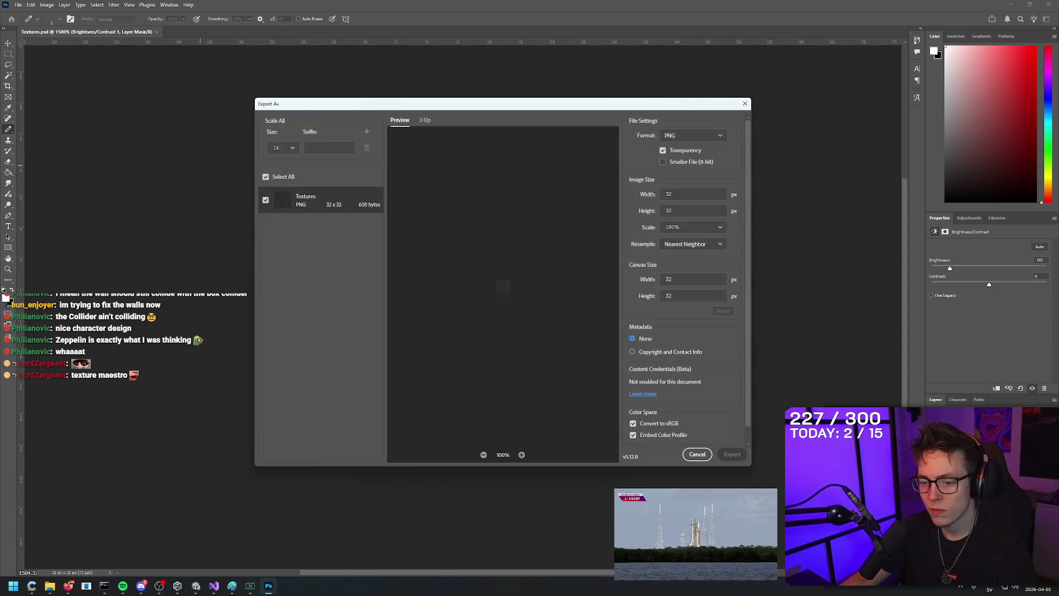
click(196, 586)
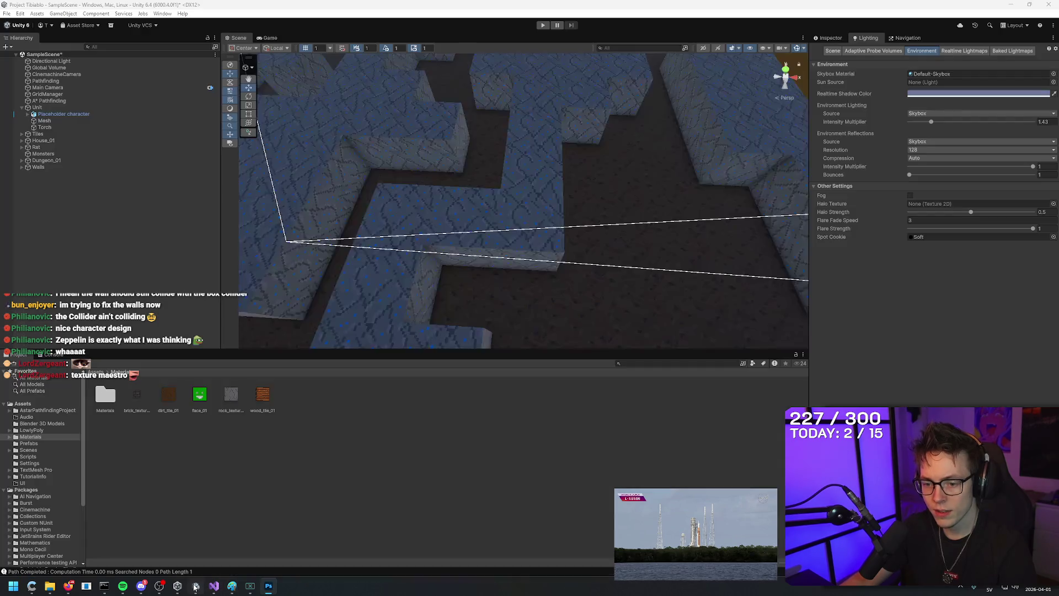
Step: Raise the Environment Intensity Multiplier above 1.43 to brighten the maze
mouse_move(529, 287)
mouse_down()
mouse_move(539, 236)
mouse_move(620, 177)
mouse_move(601, 161)
mouse_move(611, 191)
mouse_up()
scroll(611, 191, down, 10)
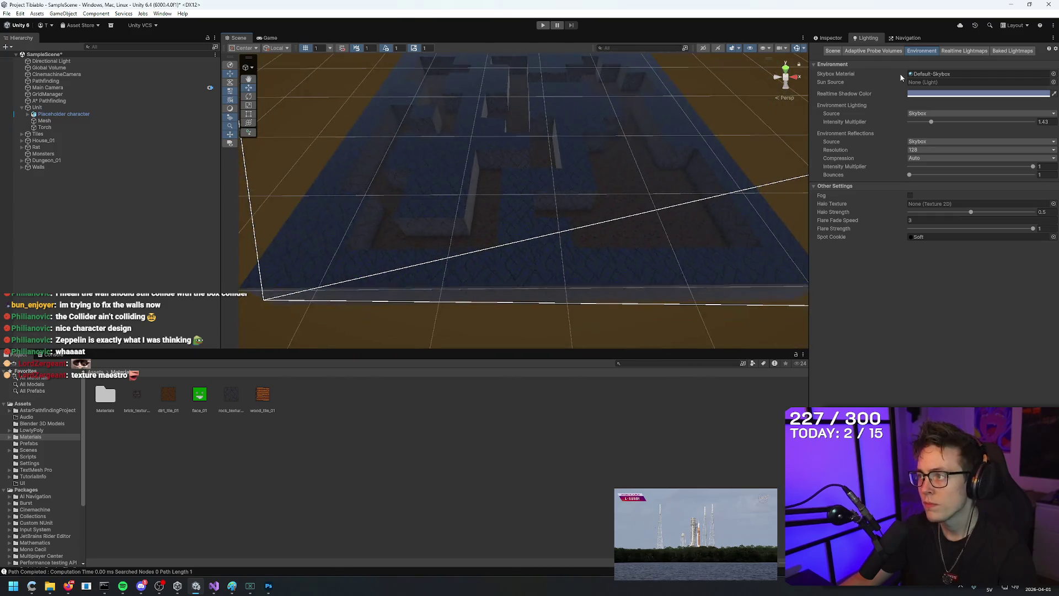
mouse_move(931, 123)
mouse_down()
mouse_move(974, 125)
mouse_move(937, 129)
mouse_up()
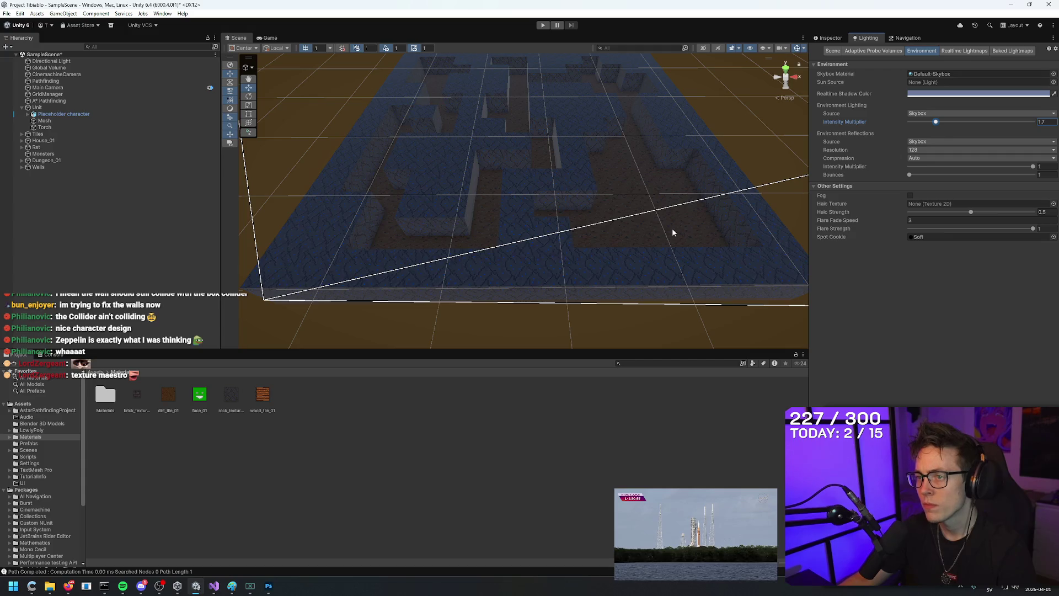
key(alt+Tab)
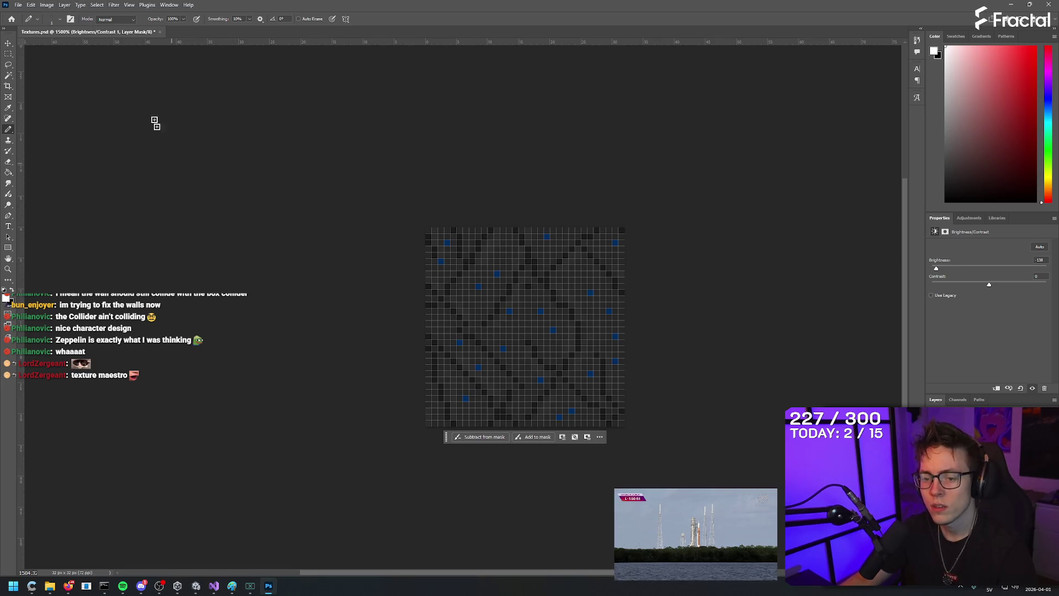
Step: Re-export the darkened tile as PNG over Assets/Materials/rock_texture_01.png, accepting the replace prompt
click(21, 6)
click(116, 142)
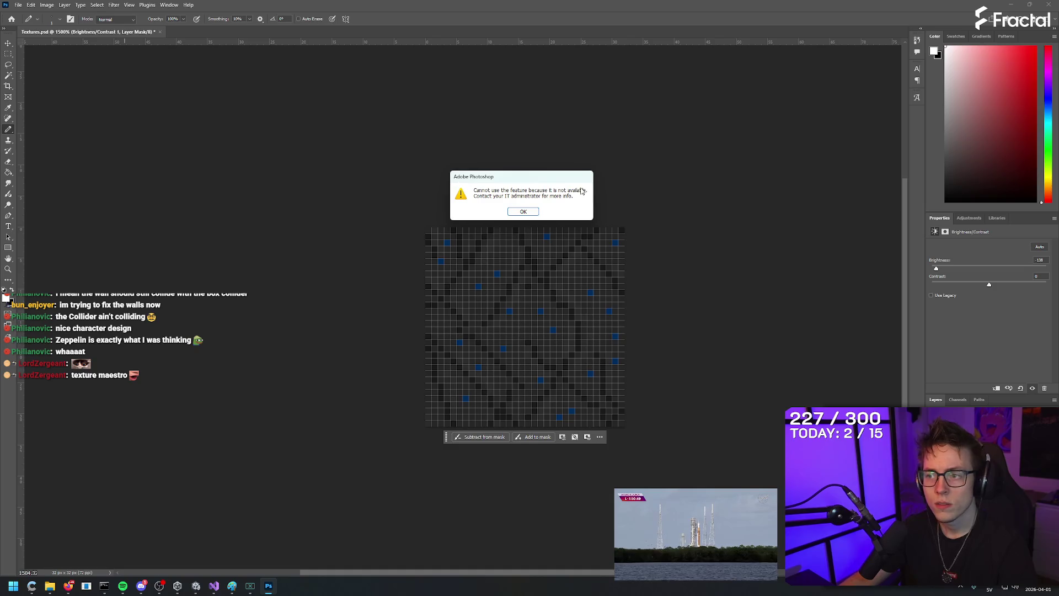
click(508, 212)
click(18, 4)
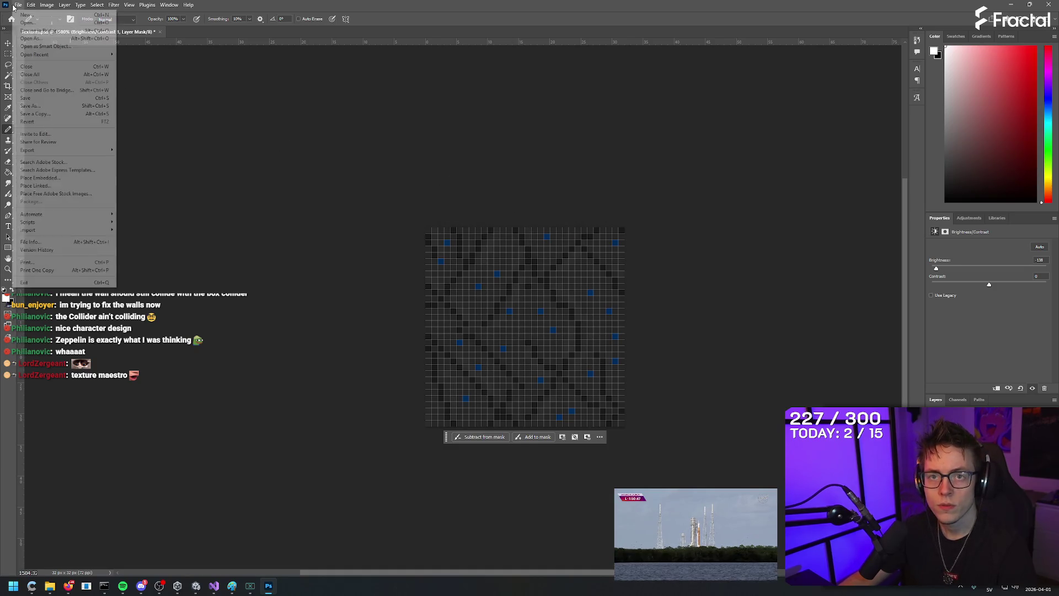
mouse_move(67, 146)
click(150, 156)
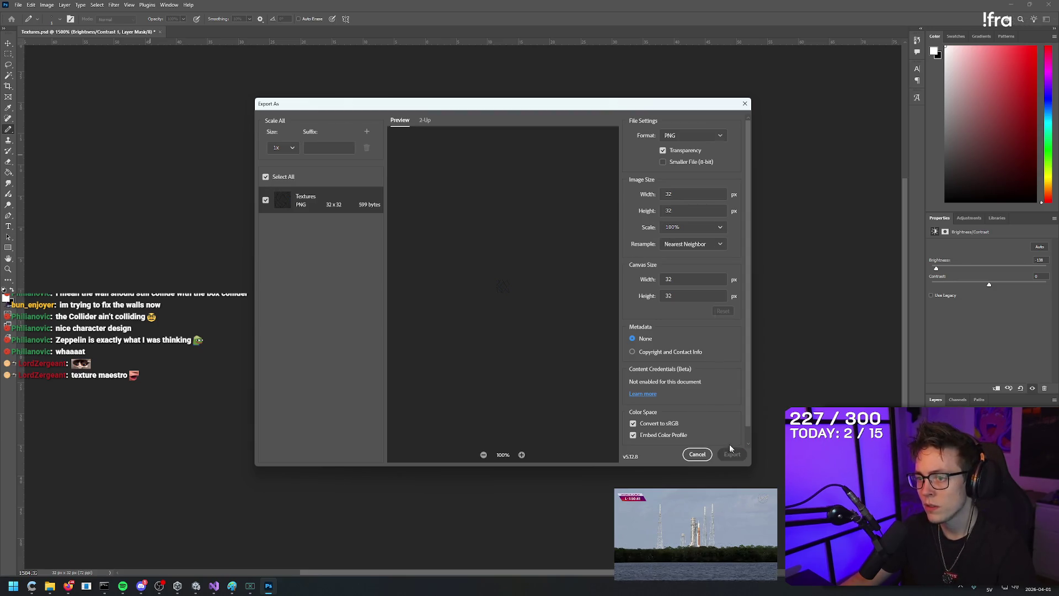
click(731, 451)
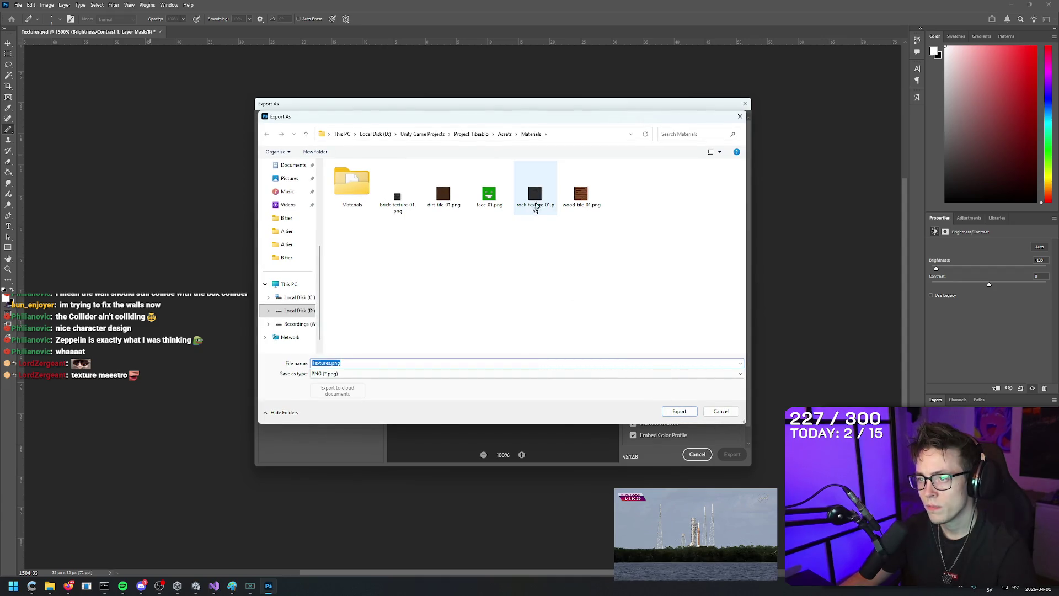
click(551, 198)
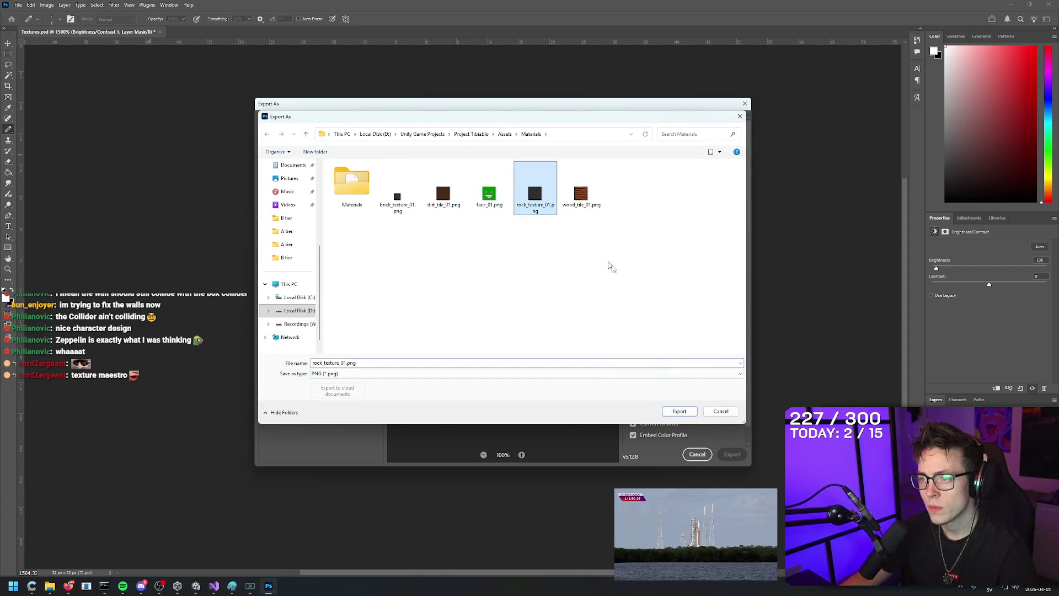
click(687, 415)
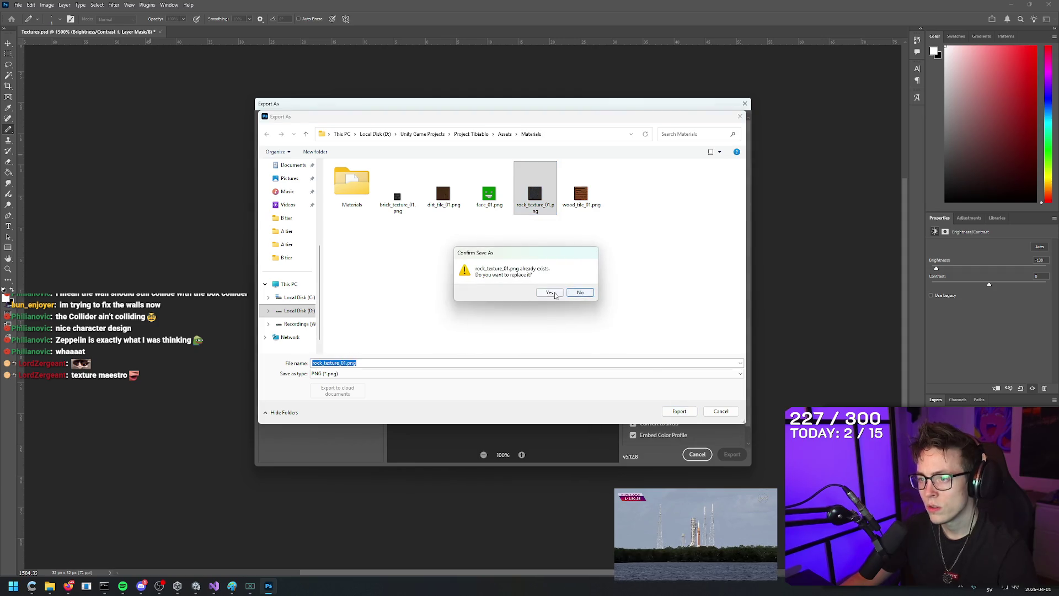
click(552, 293)
key(alt+Tab)
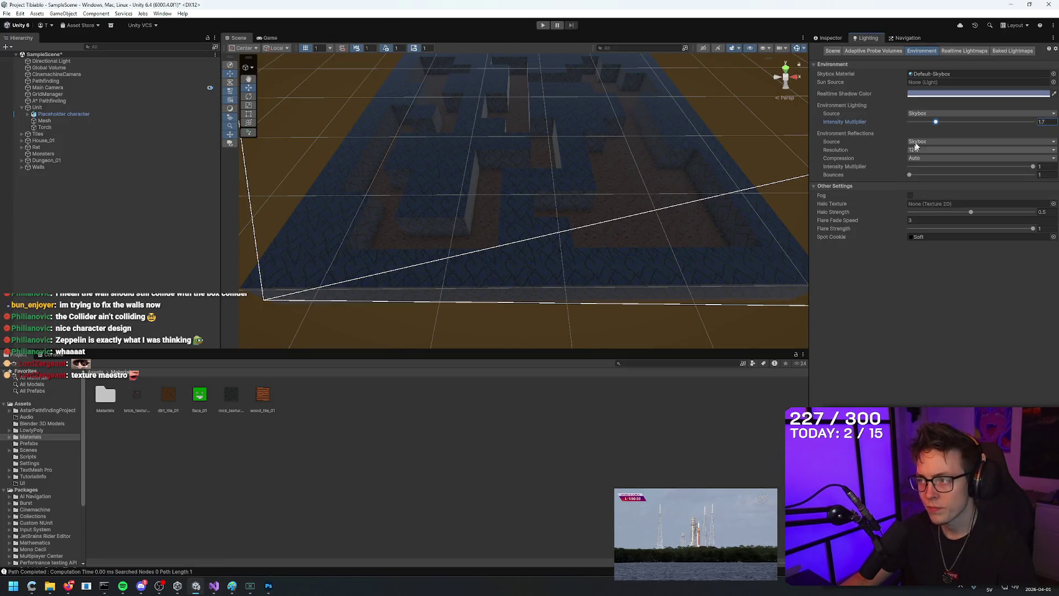
Step: Try a green-shifted realtime shadow colour and nudge the environment intensity
mouse_move(646, 174)
mouse_down()
mouse_move(664, 147)
mouse_move(610, 123)
mouse_move(735, 155)
mouse_move(627, 156)
mouse_move(804, 133)
mouse_up()
click(979, 93)
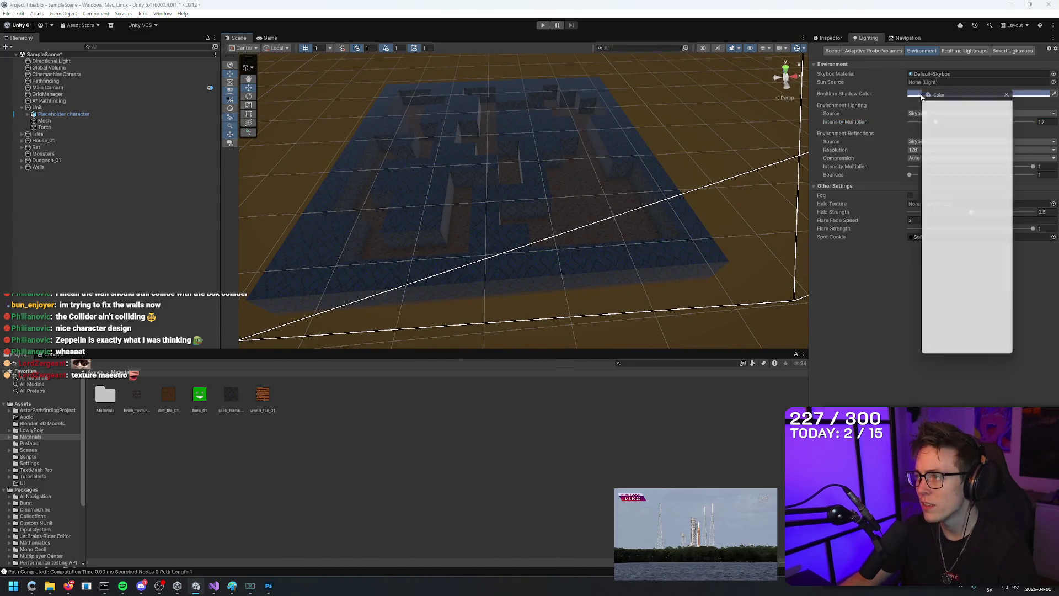
mouse_move(938, 169)
mouse_down()
mouse_move(949, 114)
mouse_move(894, 199)
mouse_move(858, 218)
mouse_move(873, 111)
mouse_move(850, 223)
mouse_up()
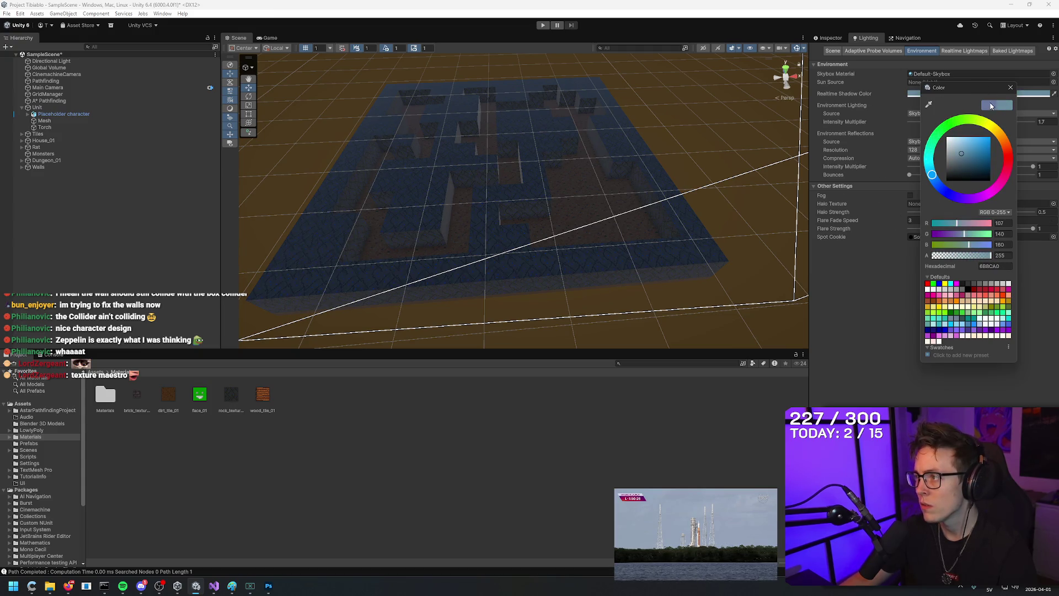
click(1010, 88)
mouse_move(936, 121)
mouse_down()
mouse_move(920, 124)
mouse_move(940, 123)
mouse_up()
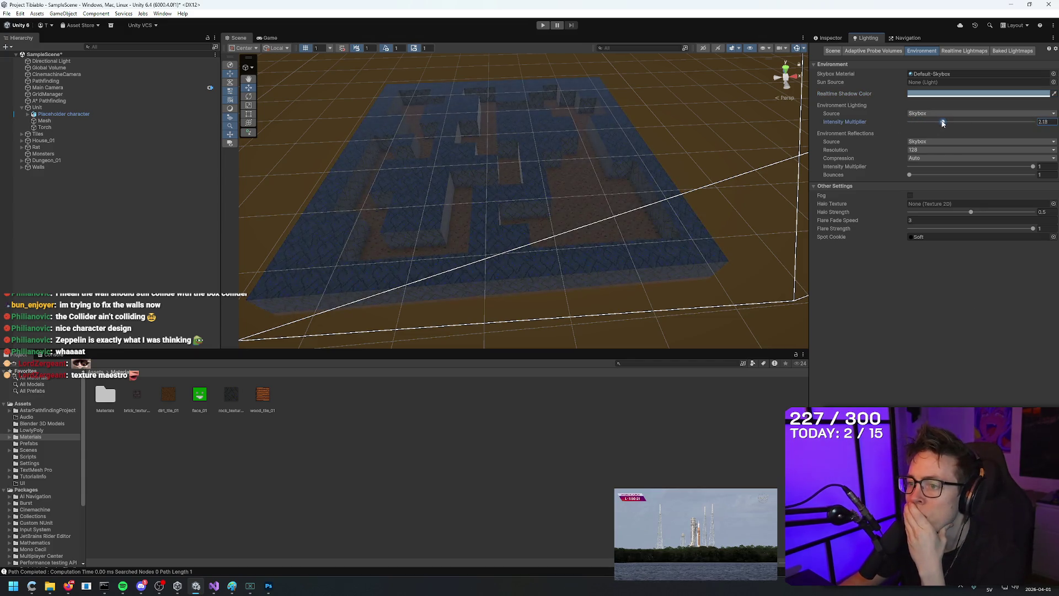
mouse_move(635, 165)
mouse_down()
mouse_move(683, 94)
mouse_move(581, 96)
mouse_move(656, 196)
mouse_move(646, 155)
mouse_up()
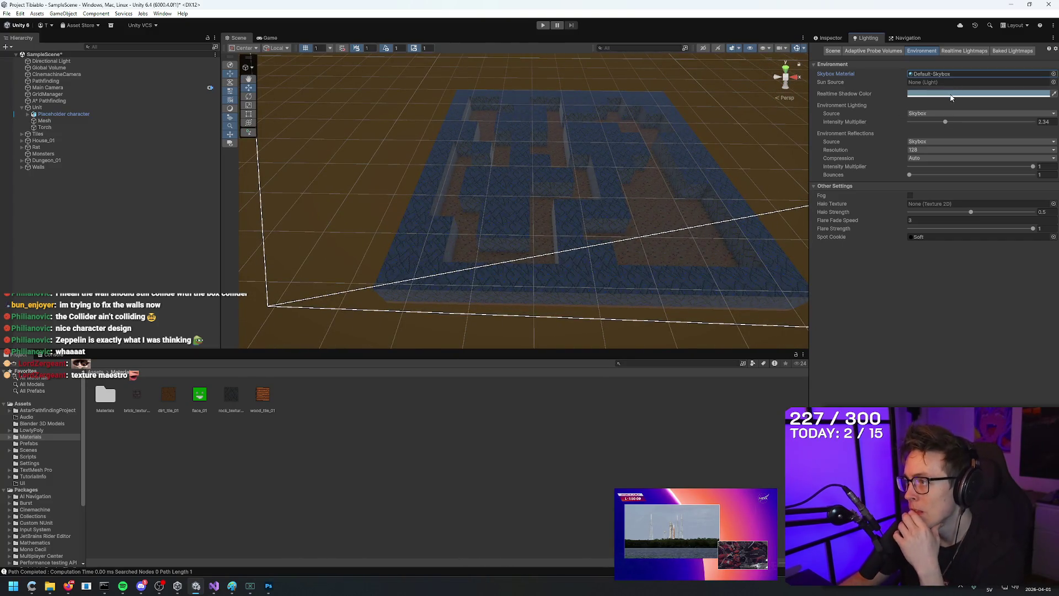
Step: Set the Realtime Shadow Color to a pink-red hue
click(951, 97)
click(1022, 117)
click(854, 298)
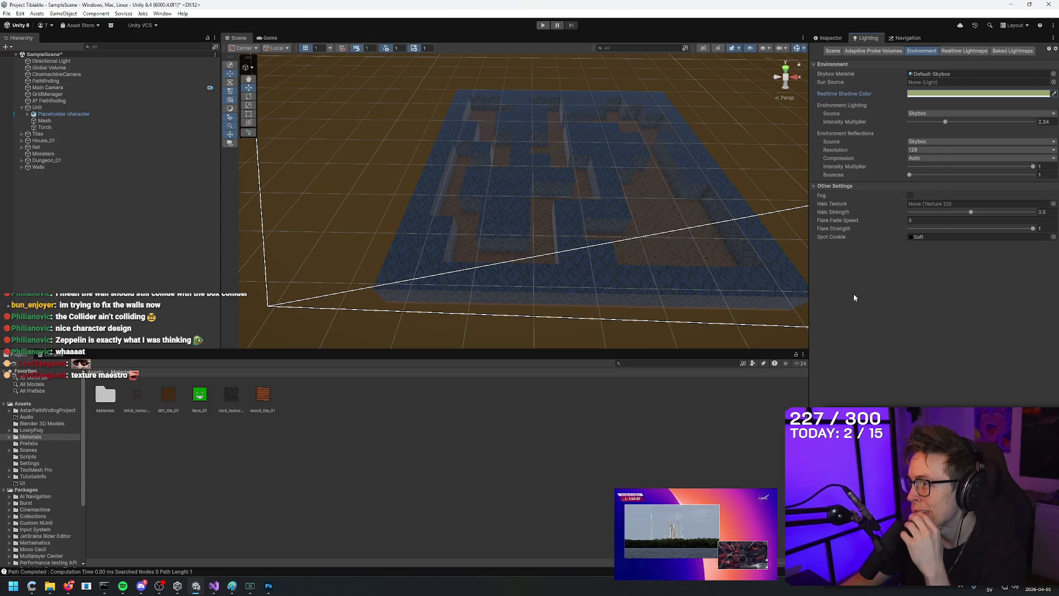
click(977, 94)
click(1048, 162)
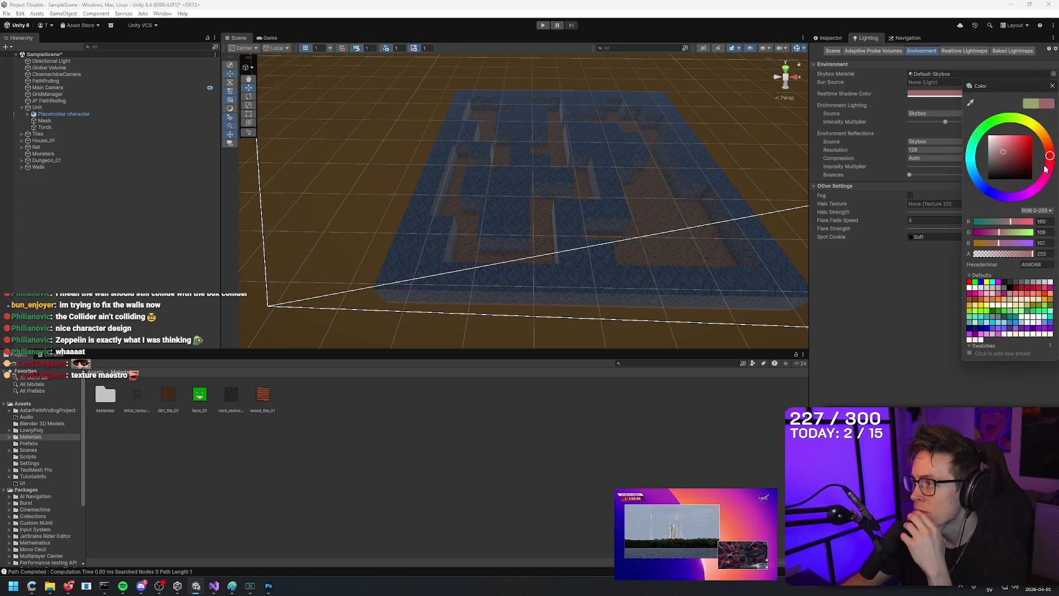
click(869, 294)
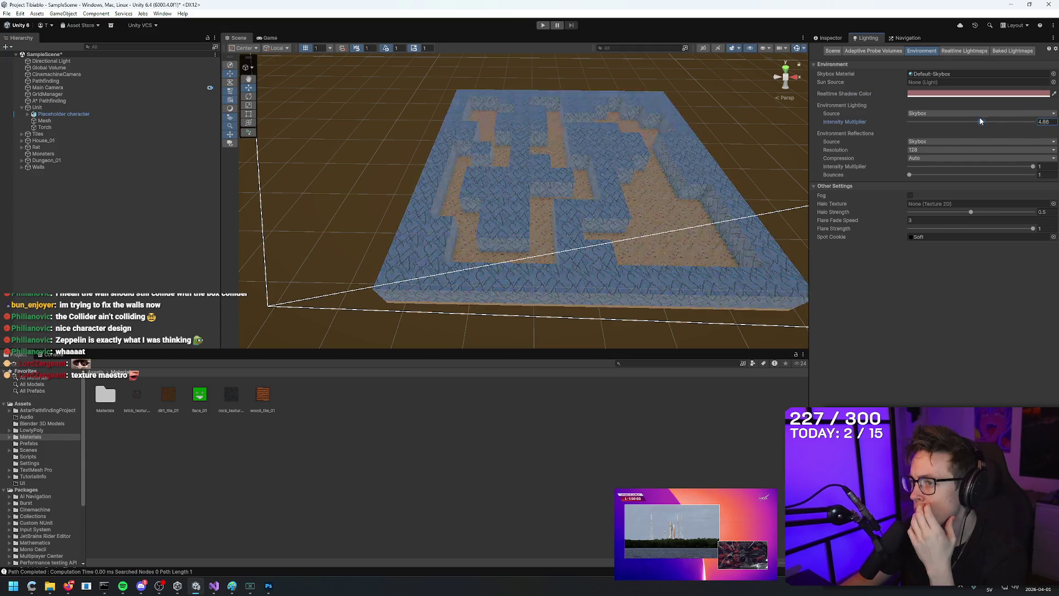
Step: Switch the ambient lighting Source from Gradient to a flat Color
click(944, 113)
click(940, 134)
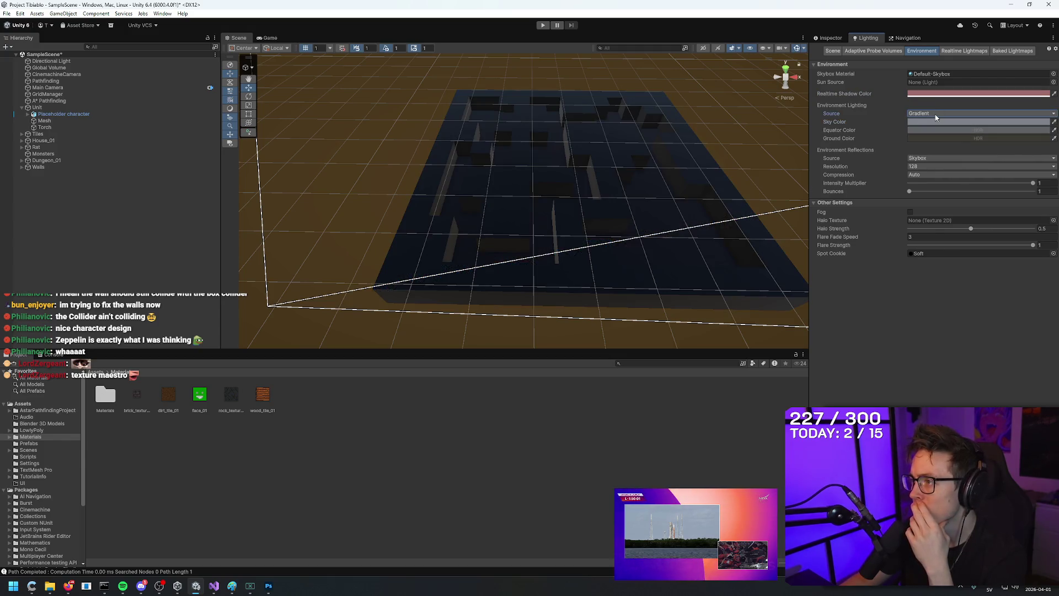
click(938, 114)
click(932, 132)
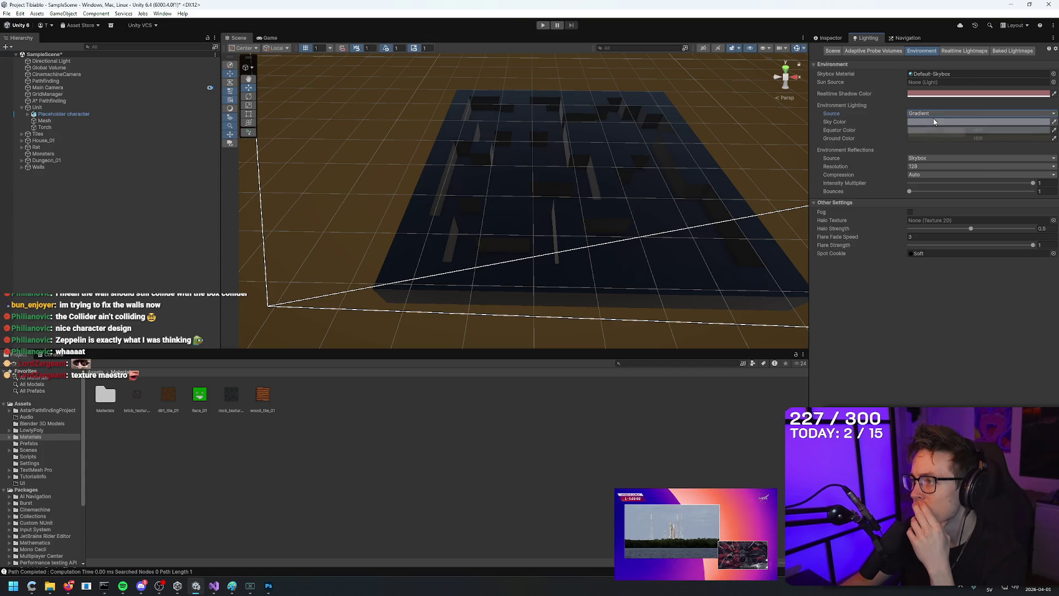
click(938, 113)
click(929, 140)
drag(947, 183, 972, 106)
click(897, 294)
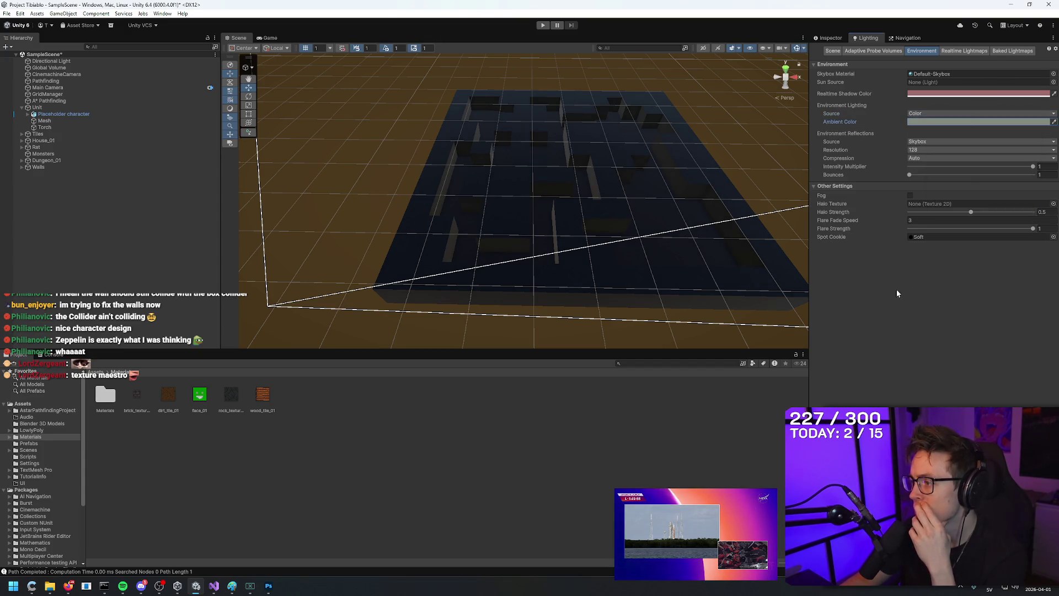
Step: Try several preset ambient colours and settle on a pale cream-yellow
click(975, 122)
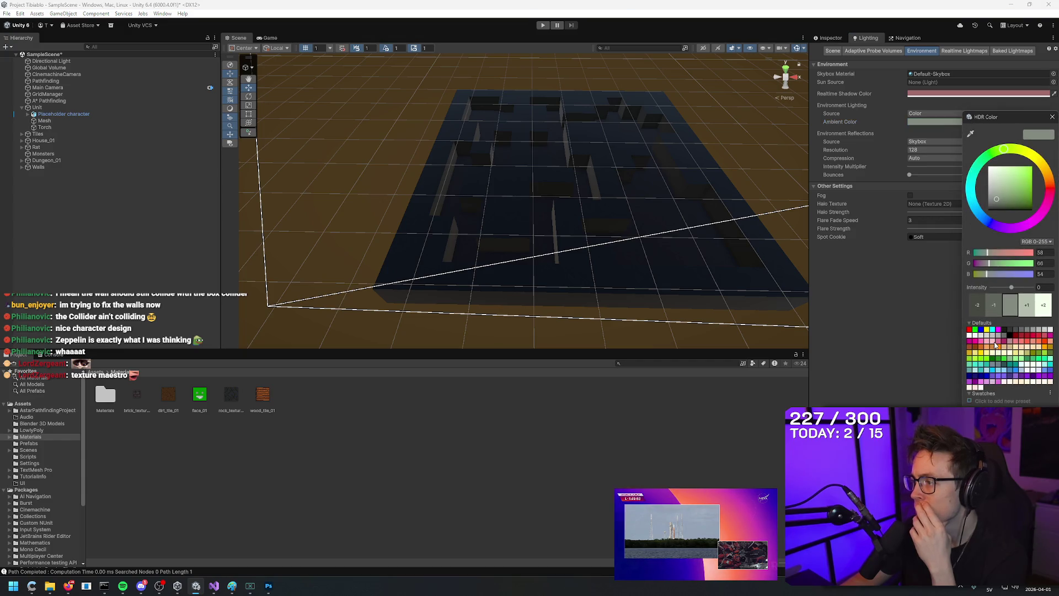
click(996, 358)
click(996, 358)
click(999, 353)
click(1001, 358)
click(980, 347)
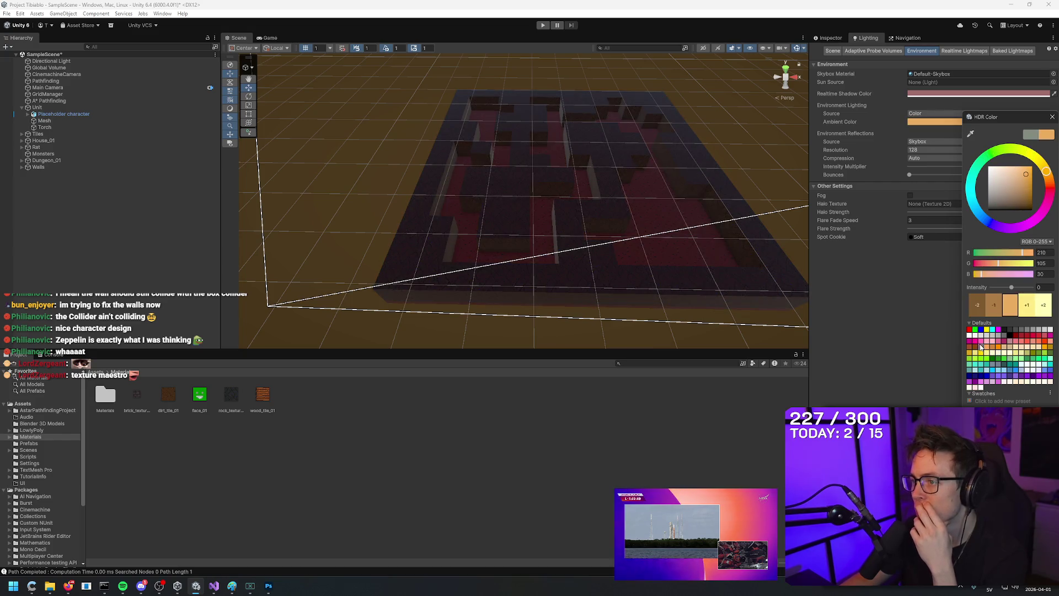
click(986, 353)
click(992, 353)
click(993, 358)
click(993, 356)
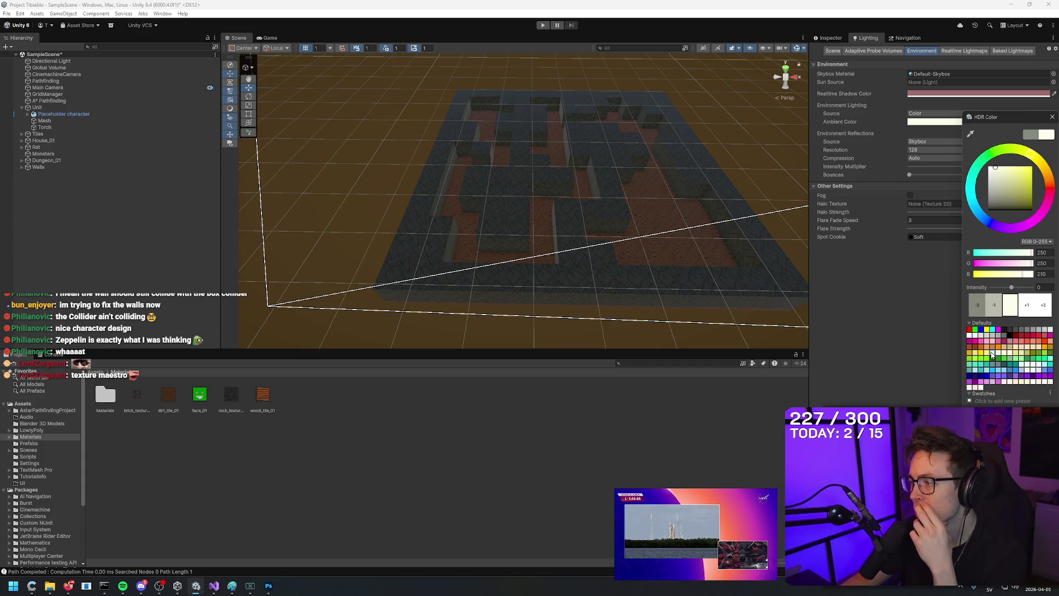
click(987, 354)
click(993, 356)
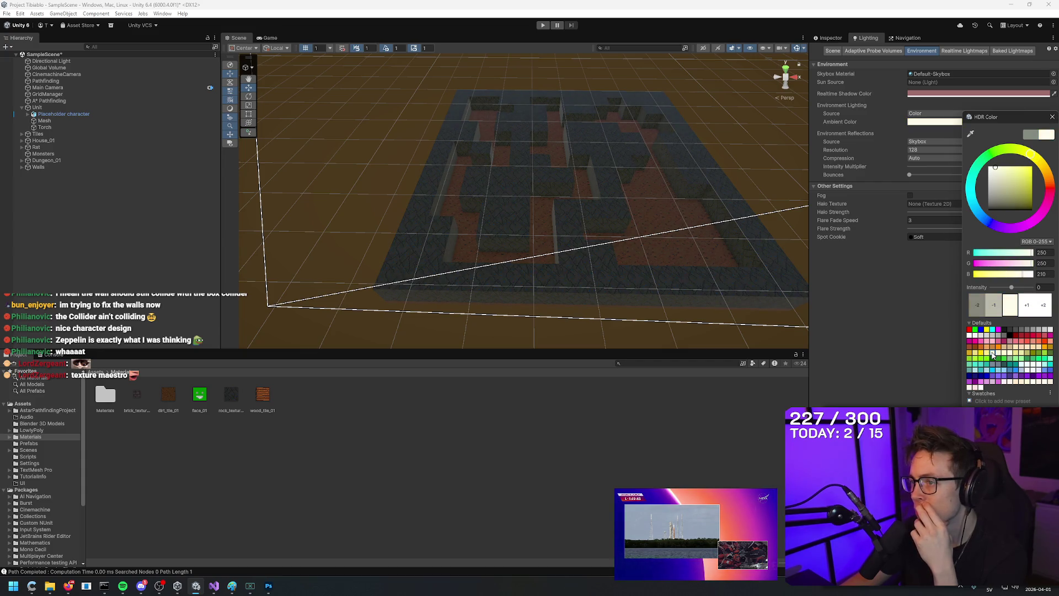
Step: Test ambient intensity stops, reset it to zero, and start the game
click(1041, 315)
click(1028, 310)
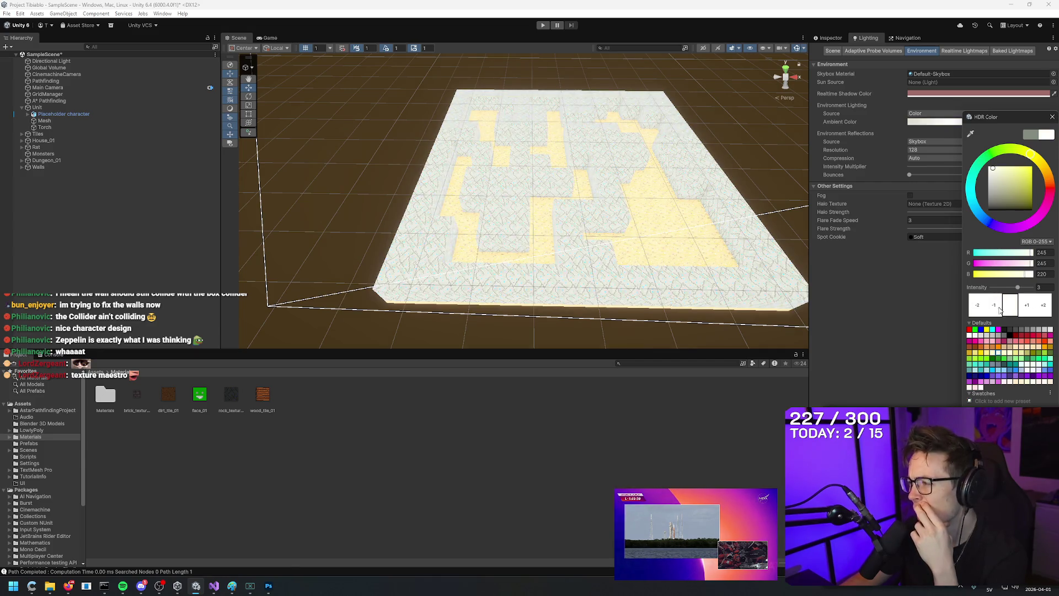
click(999, 309)
click(997, 309)
click(996, 308)
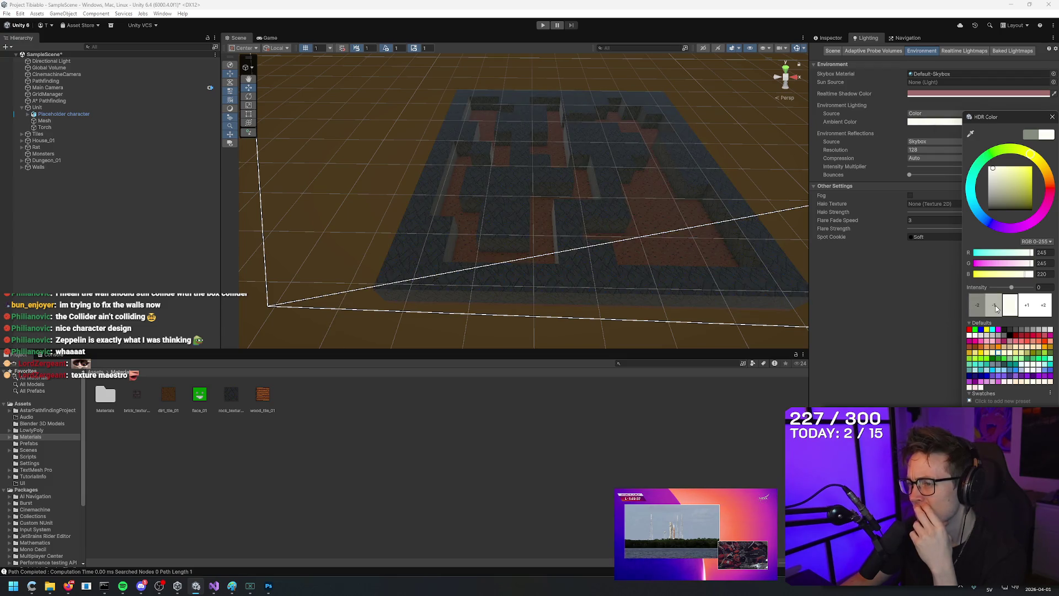
click(996, 307)
click(1004, 313)
mouse_move(717, 232)
mouse_down()
mouse_move(613, 208)
mouse_move(627, 225)
mouse_move(576, 81)
mouse_up()
click(543, 26)
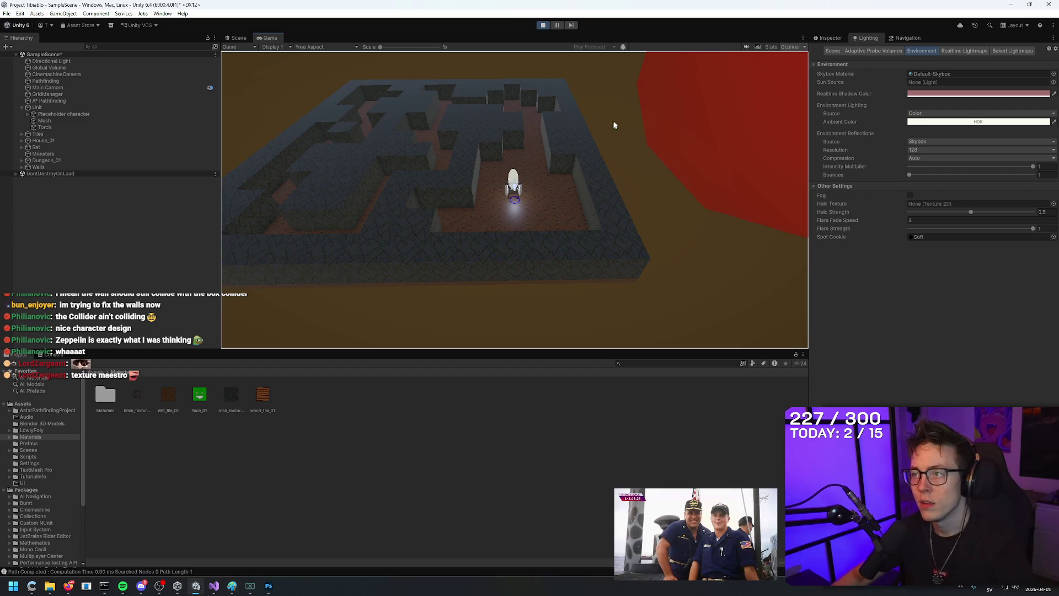
Step: Stop Play mode, swing the Scene view toward the sky, and switch to Photoshop
click(544, 25)
mouse_move(480, 252)
mouse_down()
mouse_move(690, 21)
mouse_move(618, 221)
mouse_up()
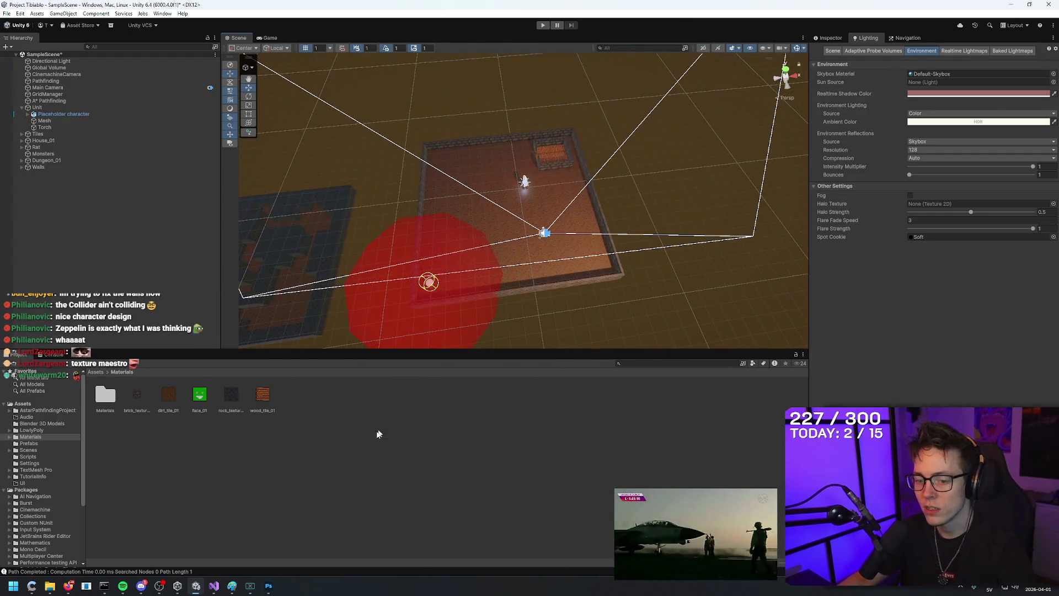
click(269, 586)
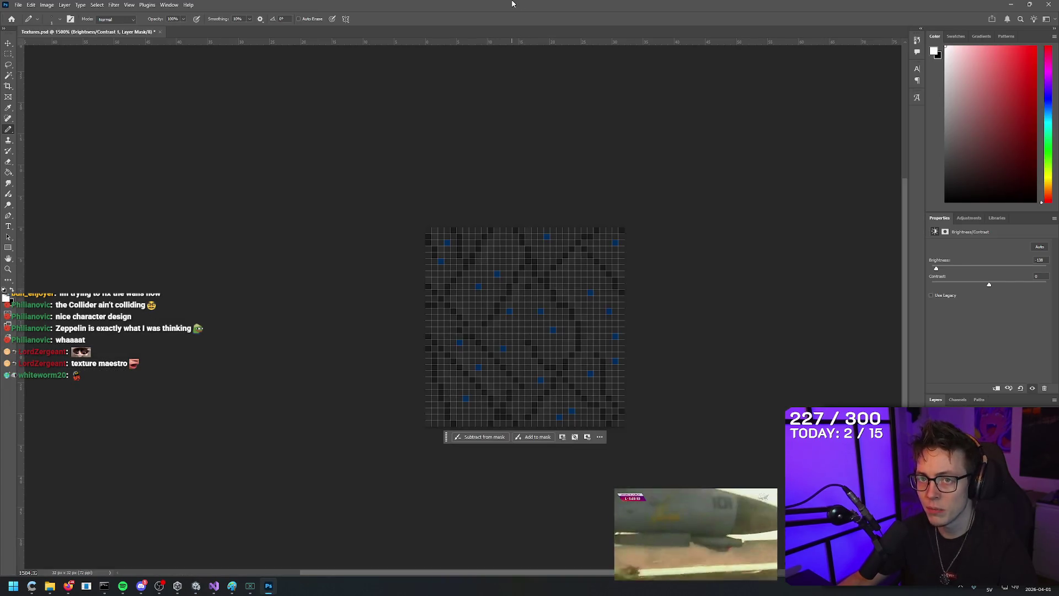
Step: Create a 1920 × 1920 px artboard from the Web Large preset with height 1920
key(ctrl+n)
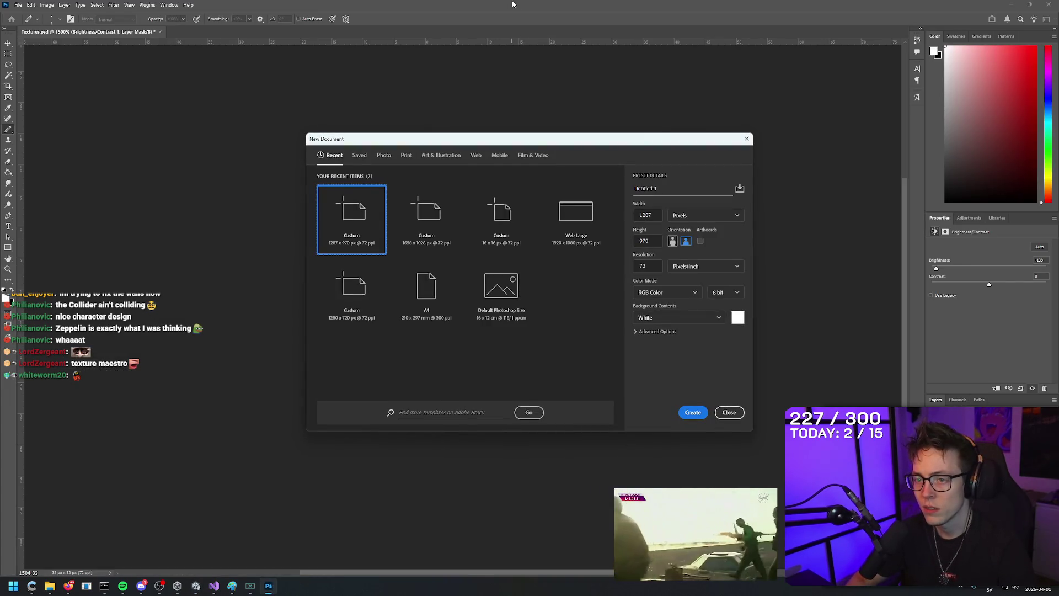
click(579, 227)
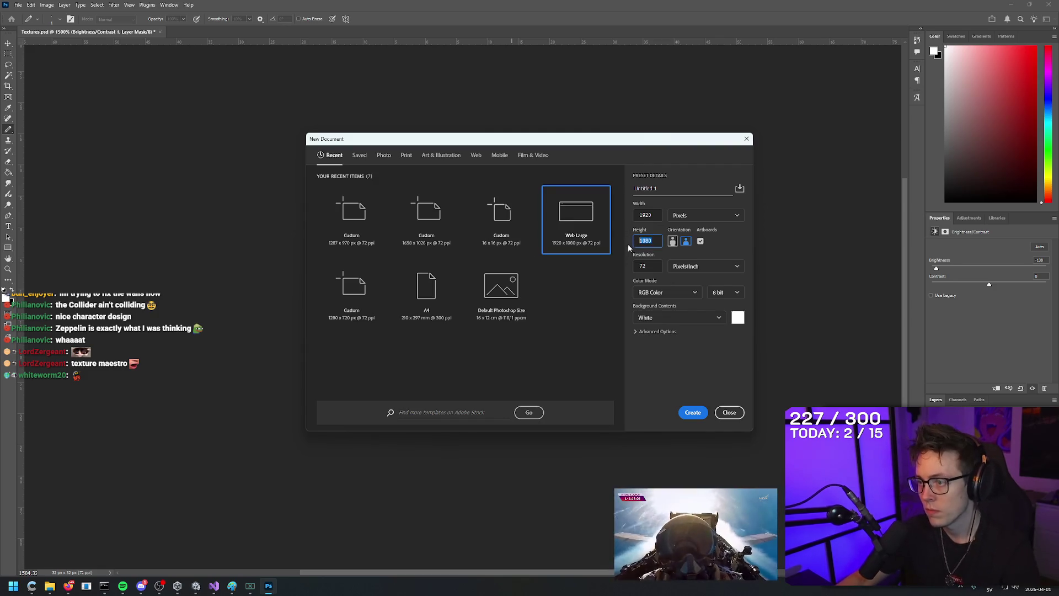
text(1920)
key(Return)
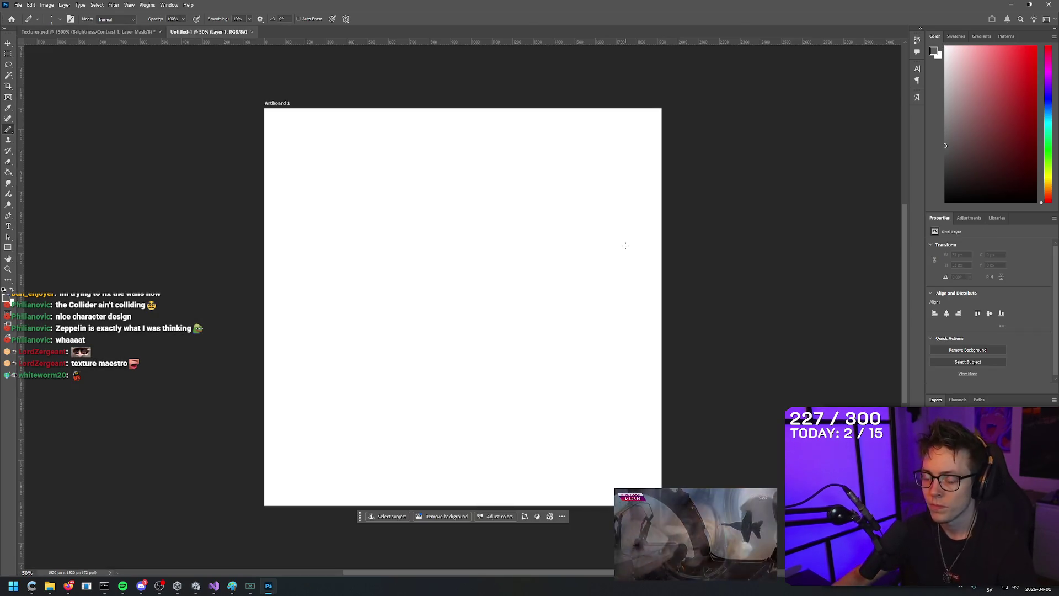
scroll(508, 273, down, 1)
scroll(461, 265, up, 2)
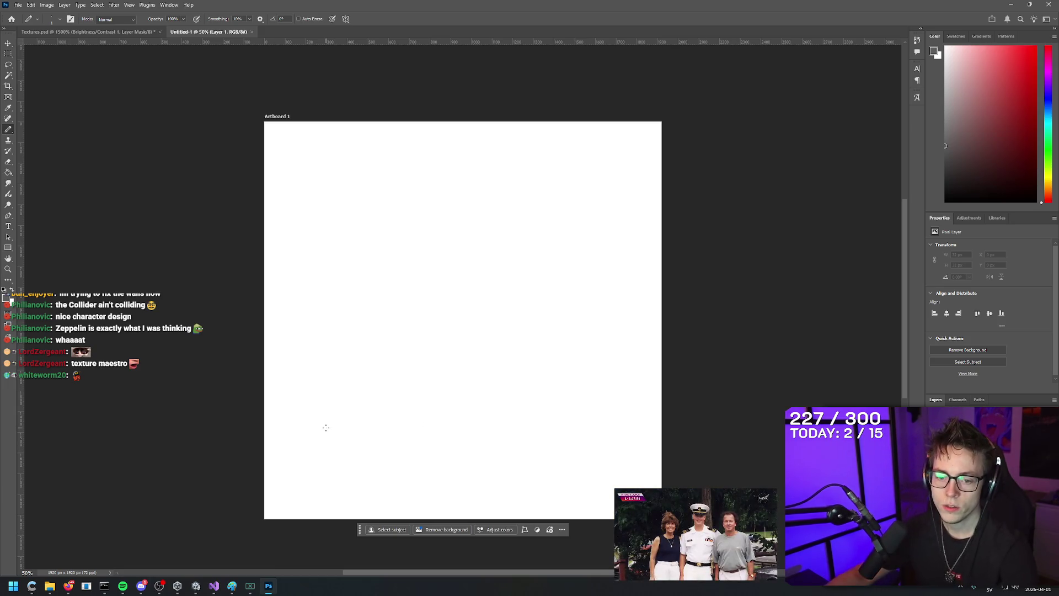
mouse_move(68, 586)
click(57, 540)
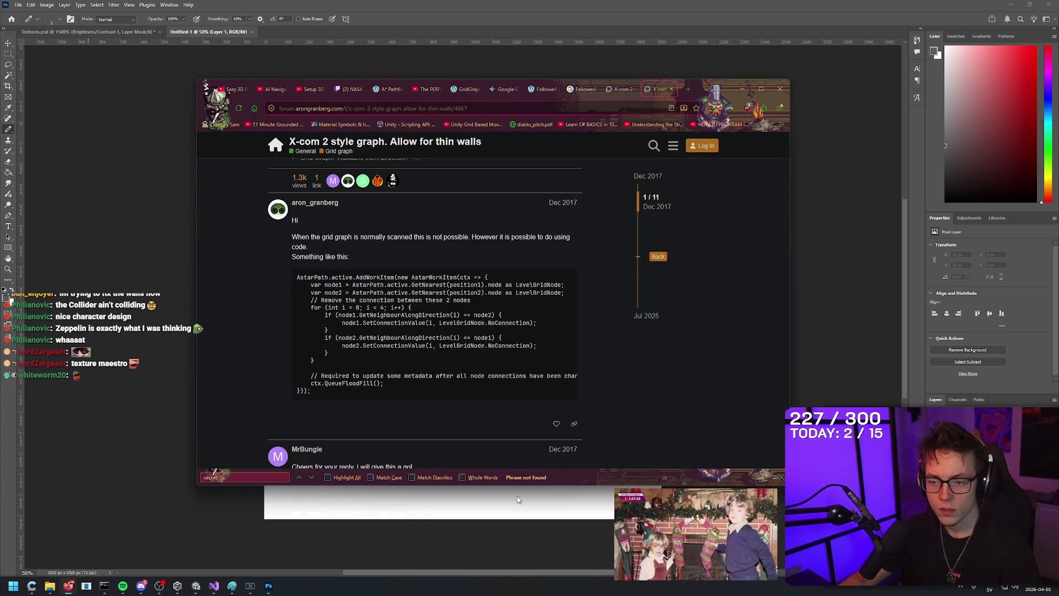
Step: Search Google Images for 'dirt texture repeatable', browse the results, then go back to Photoshop
key(ctrl+t)
text(dirt texture)
key(Return)
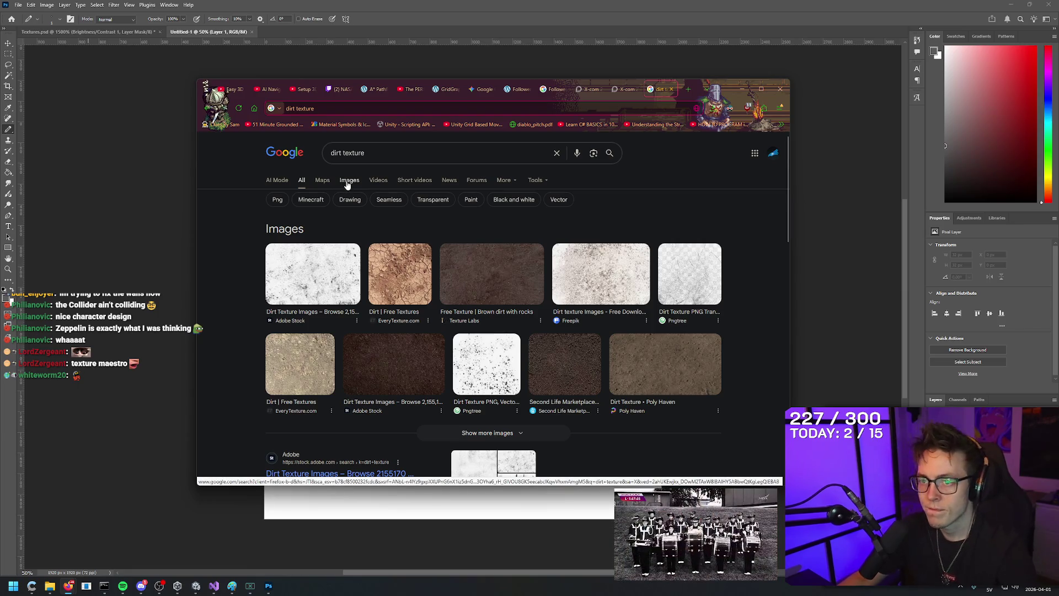
click(348, 181)
click(399, 152)
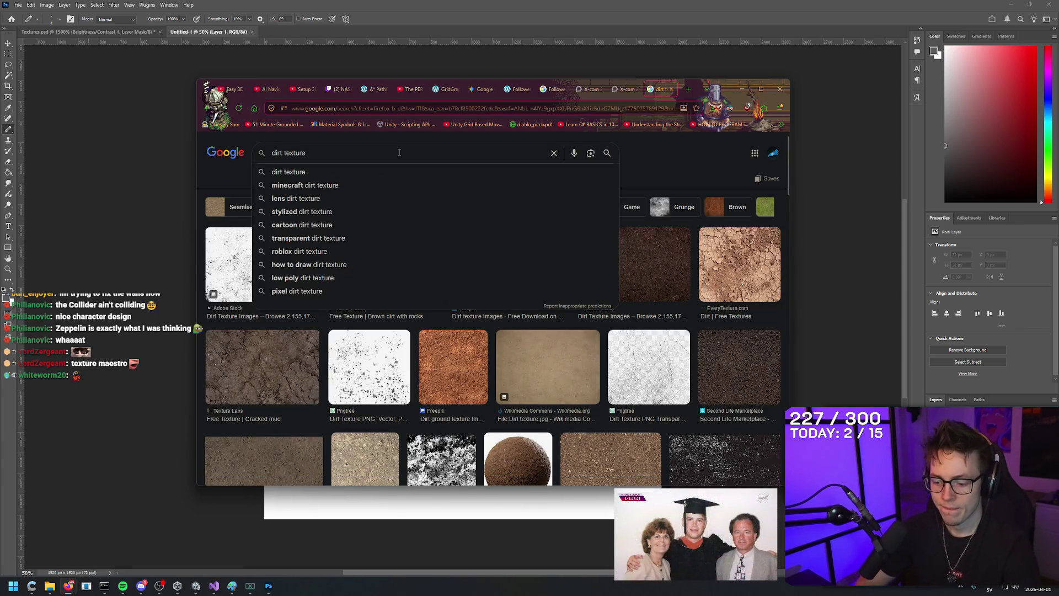
text(repeatable)
key(Return)
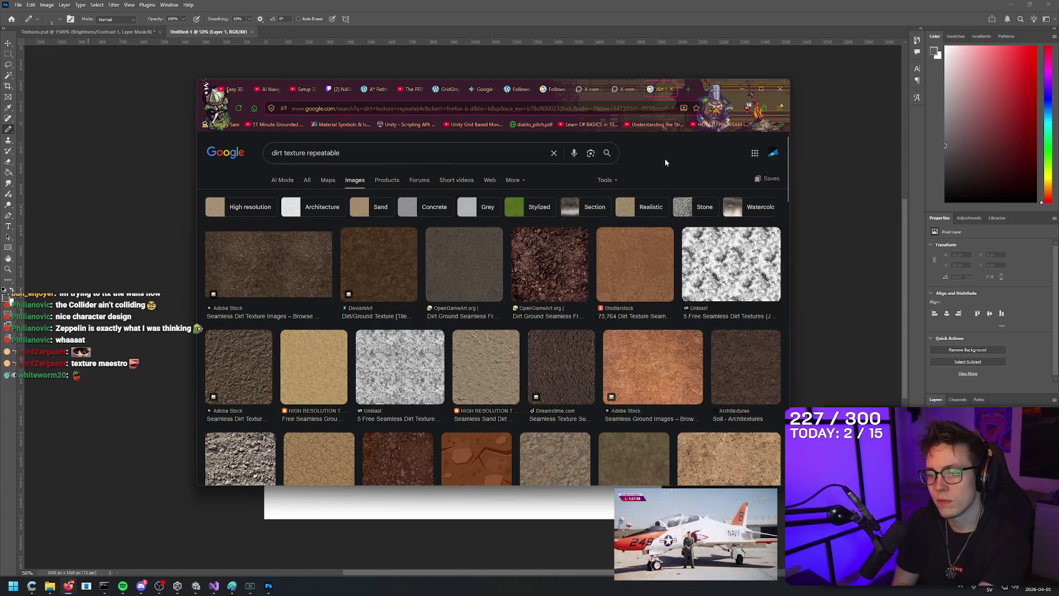
scroll(650, 163, down, 3)
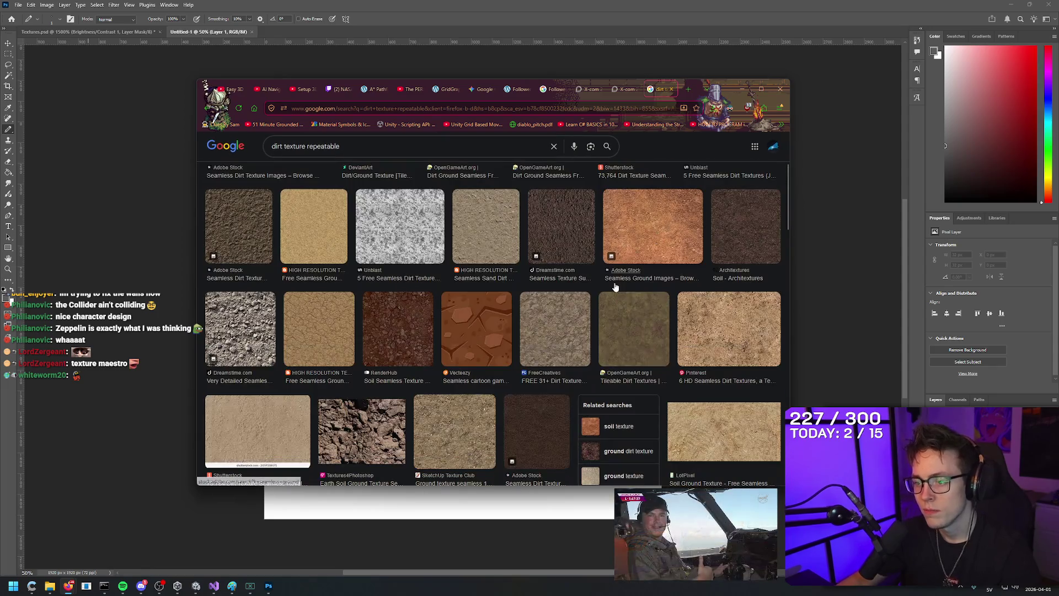
click(115, 27)
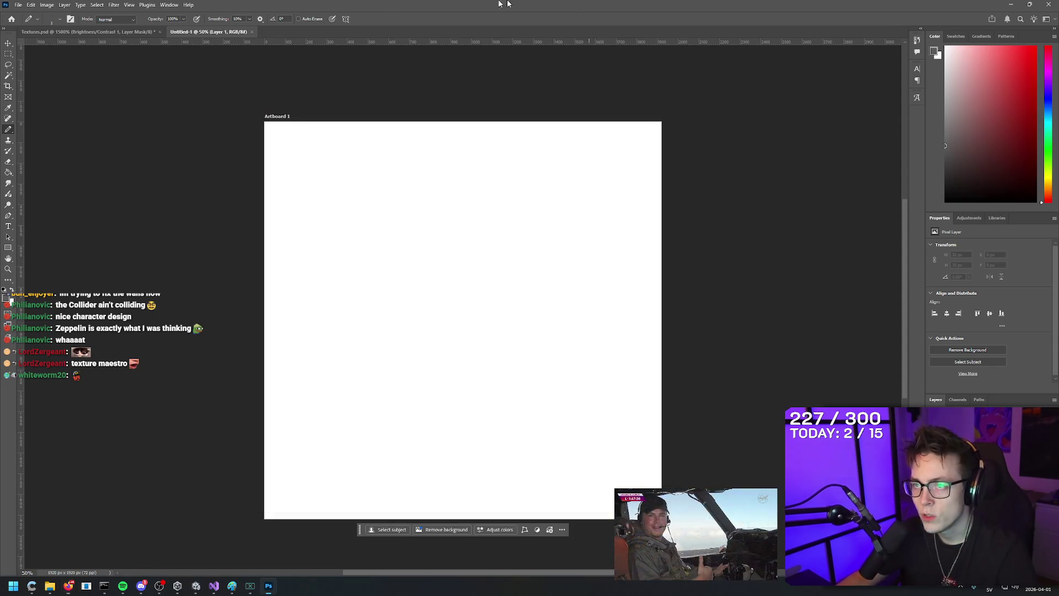
Step: Bring the texture tile from Textures.psd into Untitled-1 and confirm its size
click(50, 587)
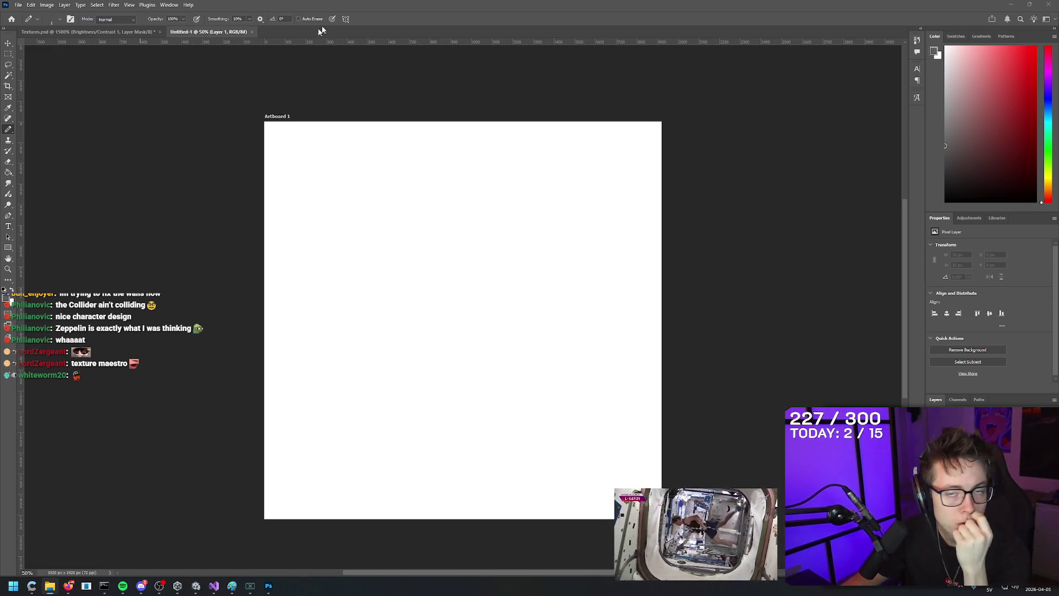
click(58, 31)
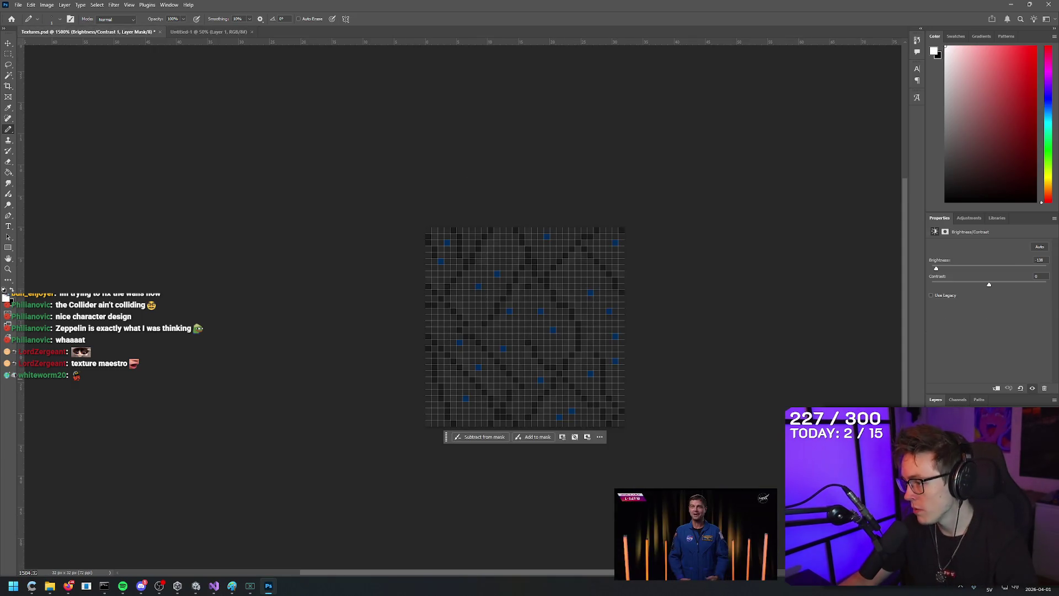
key(ctrl+a)
click(160, 32)
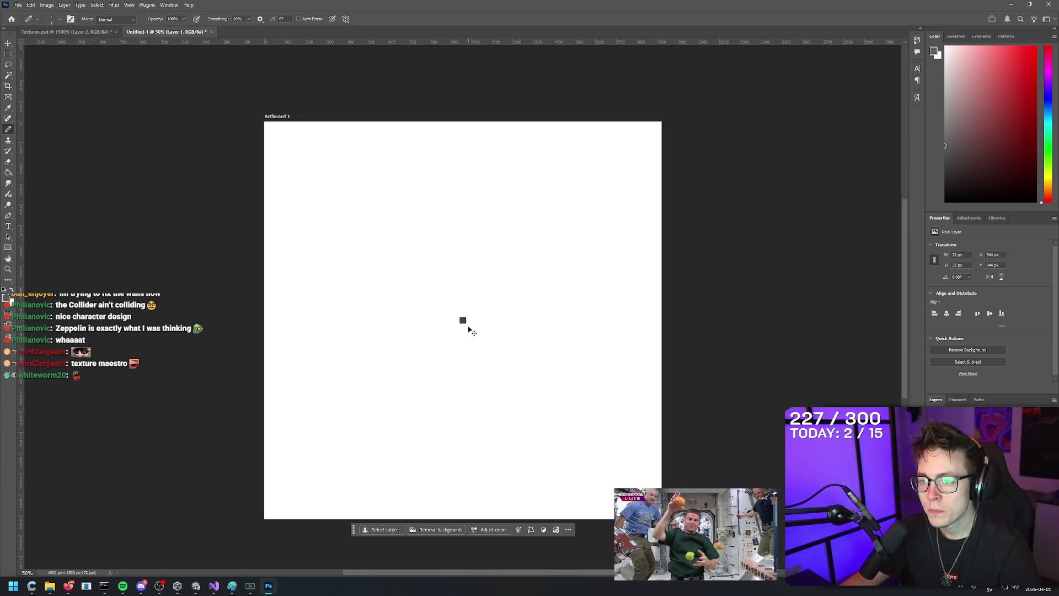
key(ctrl+t)
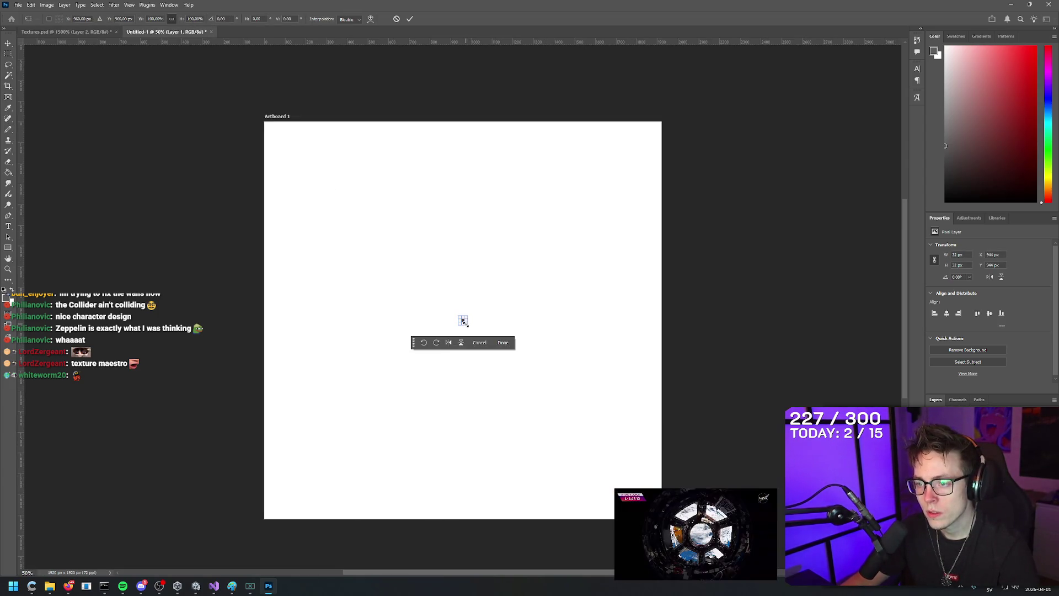
key(Return)
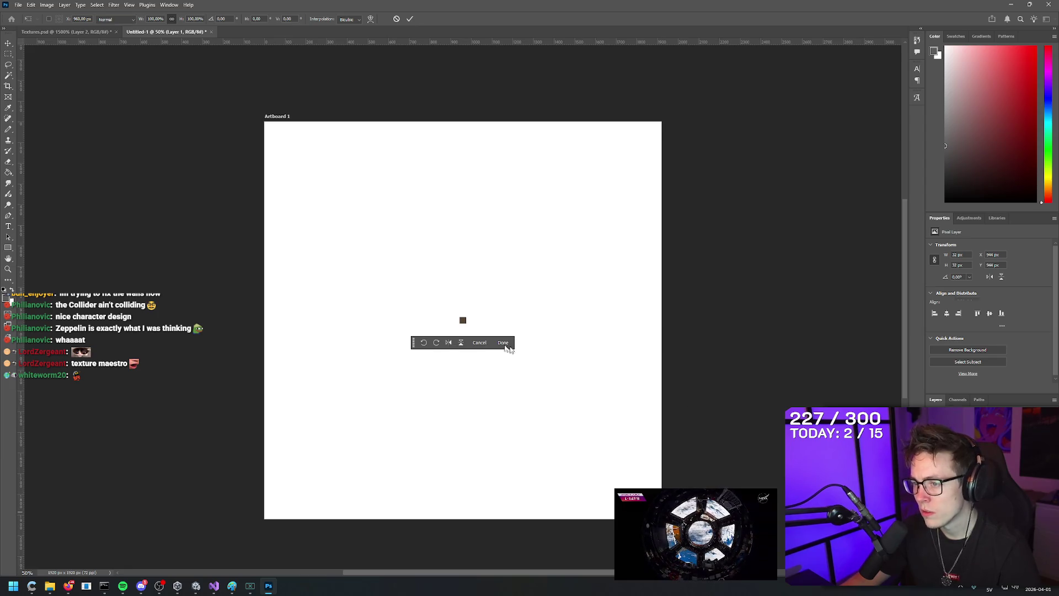
Step: Paste the tile and ungroup the artboard, leaving a transparent canvas
key(b)
alt+scroll(522, 351, up, 4)
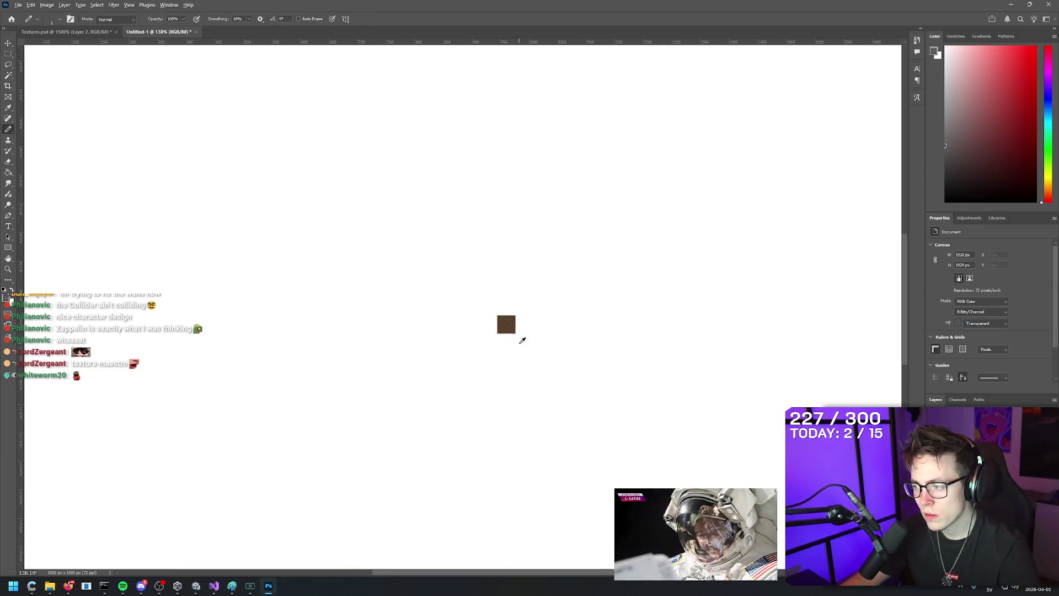
scroll(521, 340, down, 3)
key(ctrl+v)
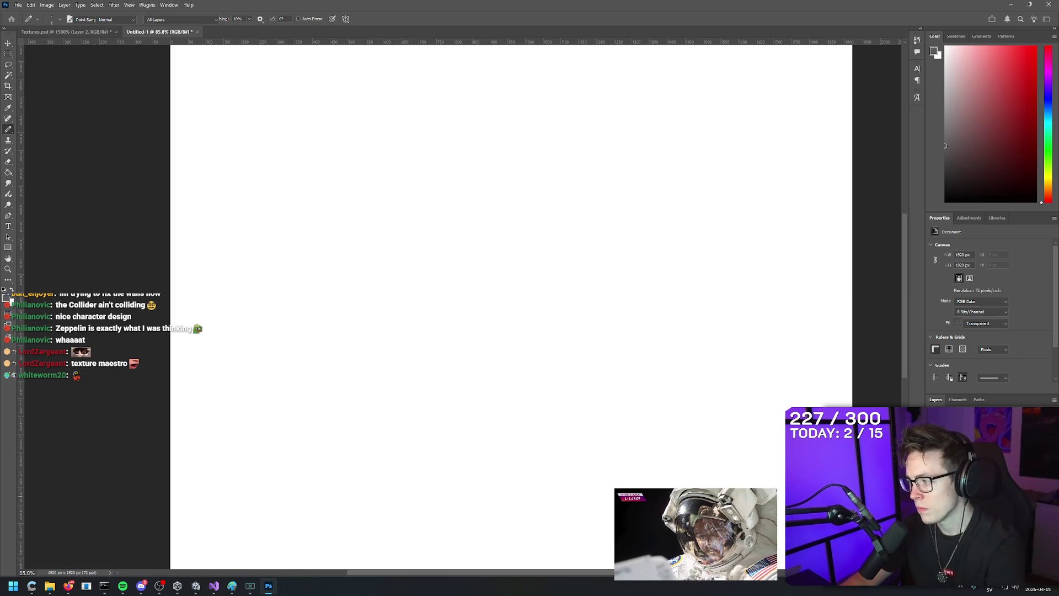
right_click(961, 436)
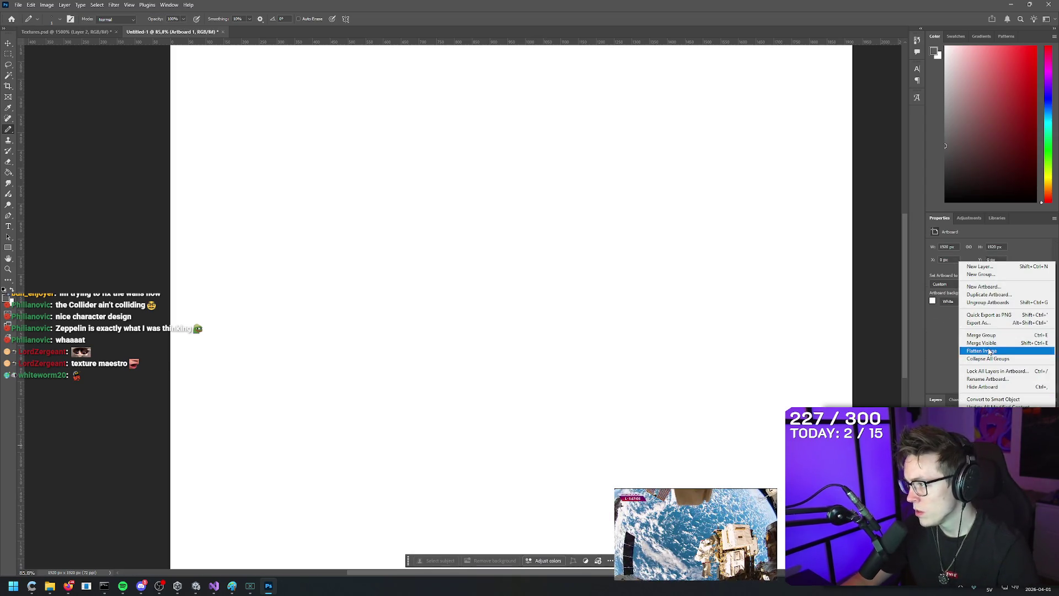
click(990, 303)
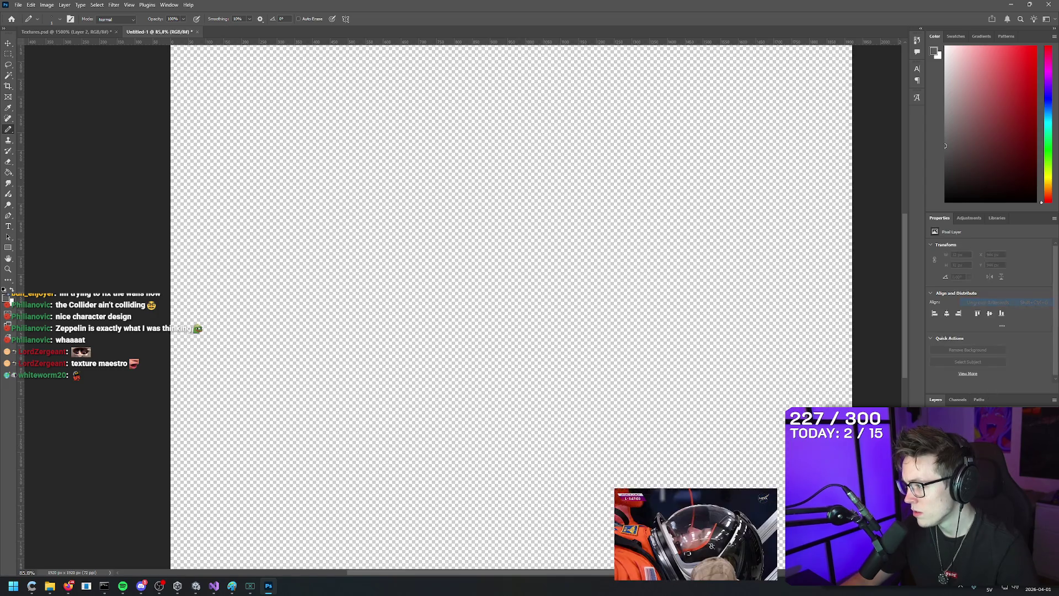
scroll(568, 352, down, 3)
click(568, 352)
key(Return)
Step: Add a new layer and pencil a 32 × 32 px brown square near the canvas centre
key(ctrl+shift+n)
key(Return)
click(545, 343)
key(ctrl+t)
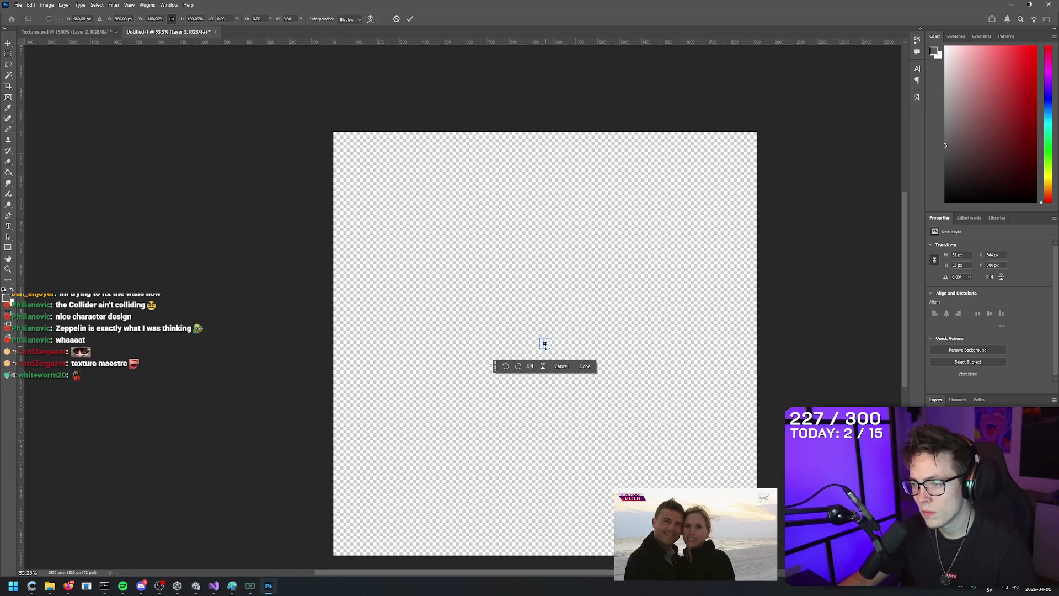
scroll(544, 346, up, 3)
scroll(593, 371, up, 2)
right_click(625, 378)
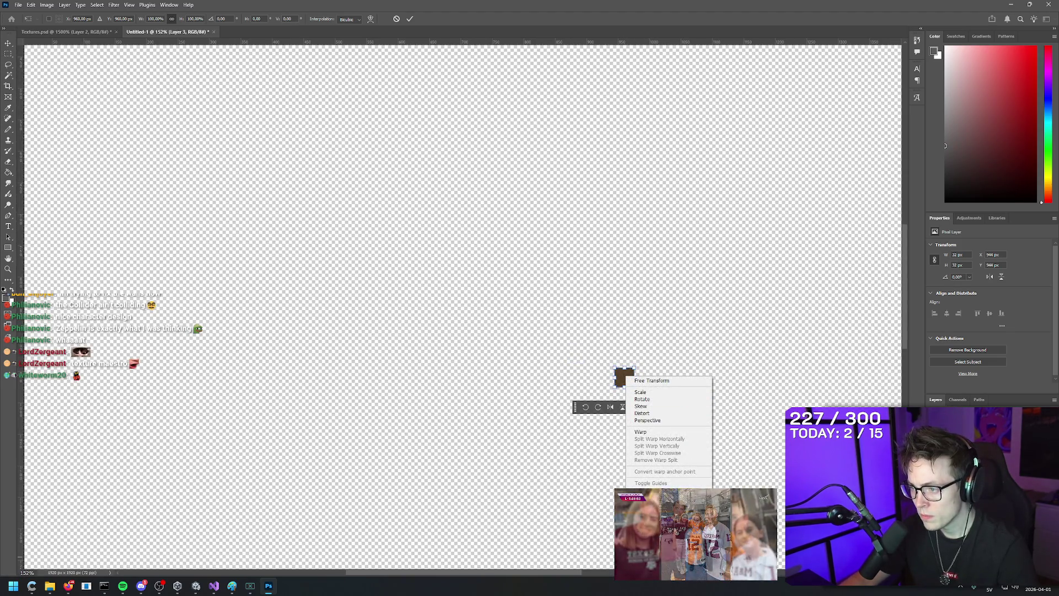
key(Escape)
scroll(475, 403, down, 4)
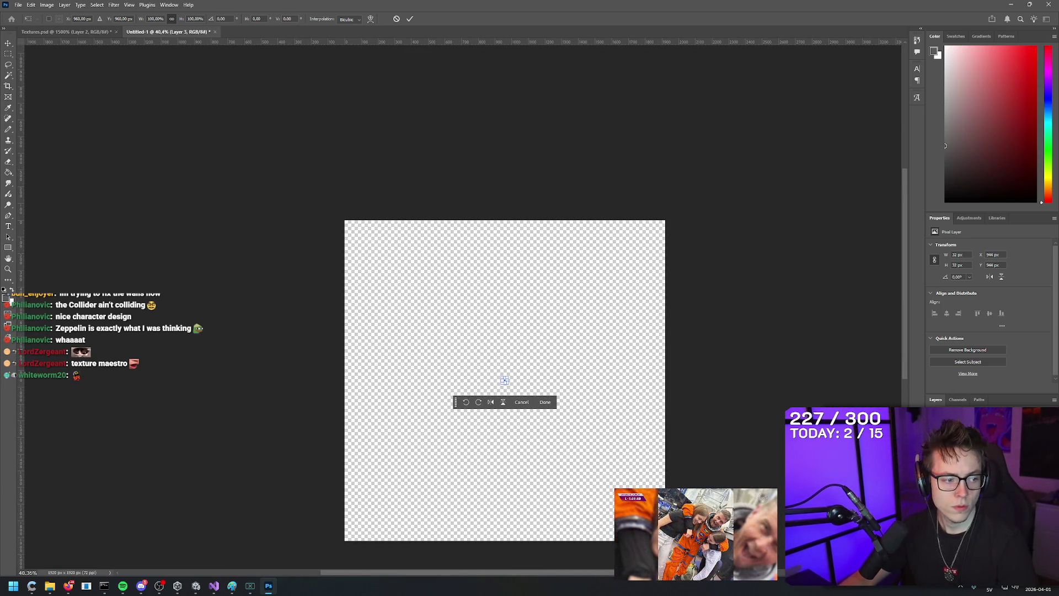
Step: Start a browser search for 'fill background with a repeatable patt…'
key(alt+Tab)
key(ctrl+t)
text(f)
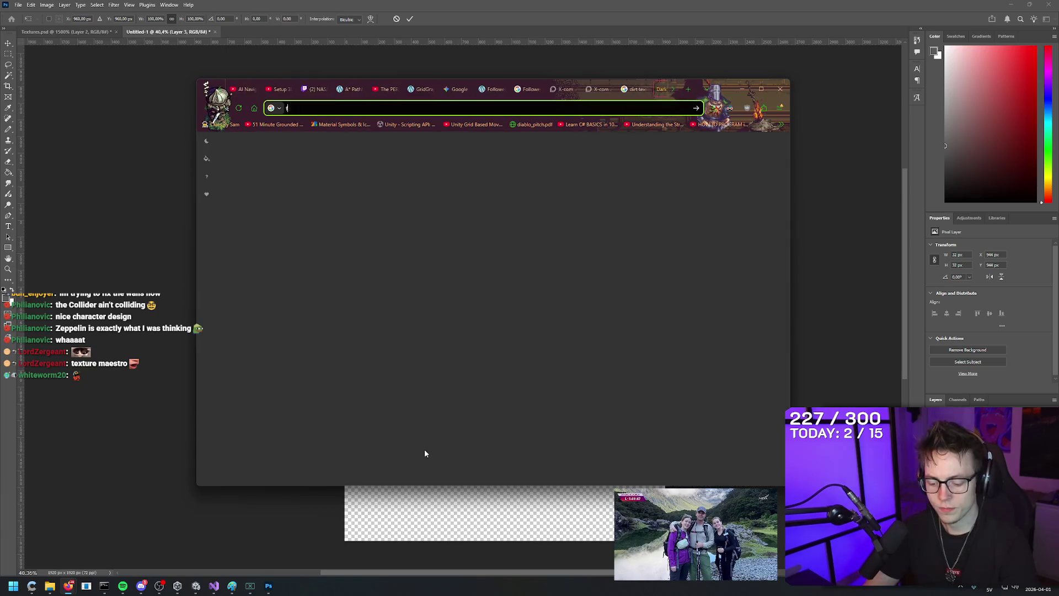
text(ill background w)
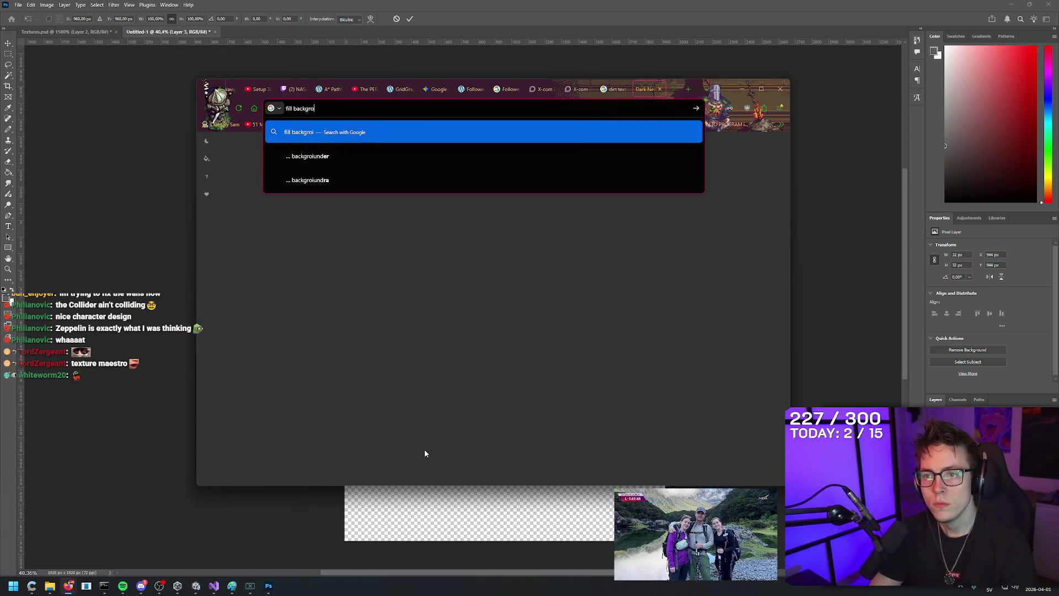
text(ith a repeatable patt)
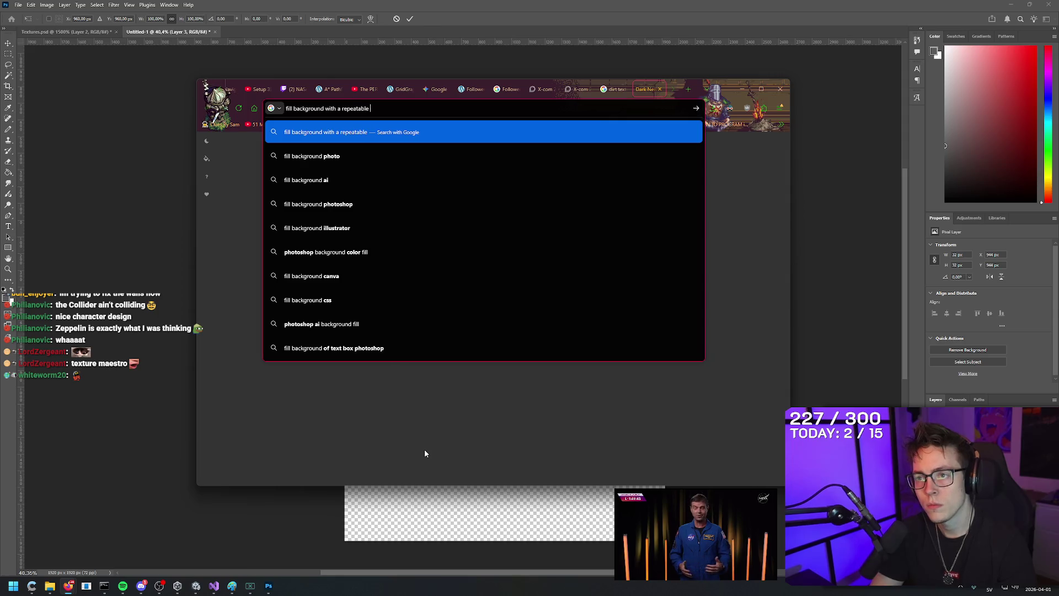
Step: Search 'fill background with a square image in photoshop, repeat', read the expanded AI Overview, return to Photoshop
key(BackSpace)
key(BackSpace)
key(BackSpace)
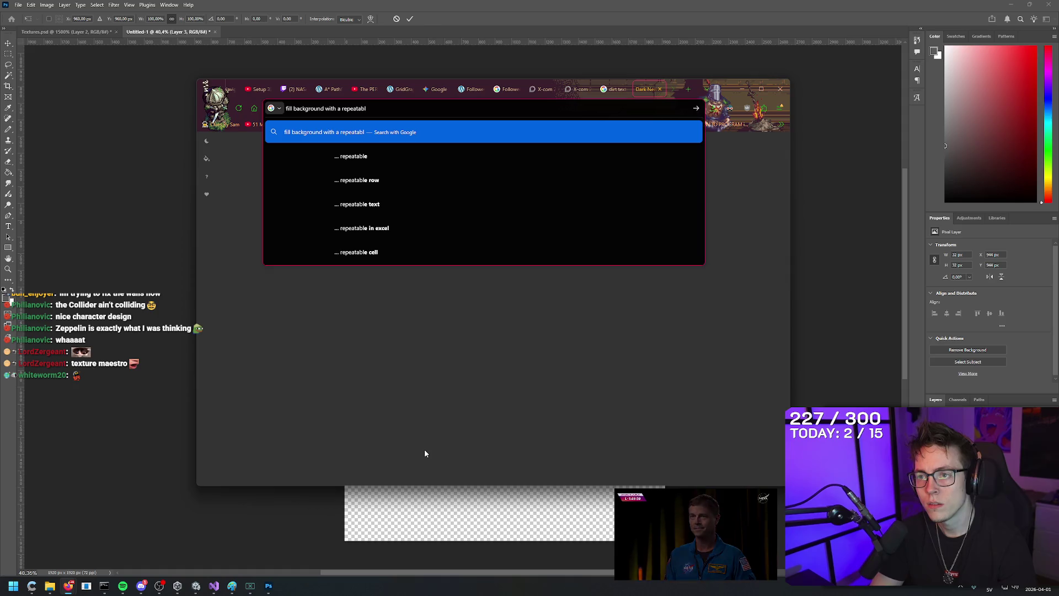
key(BackSpace)
key(BackSpace)
key(BackSpace)
text(square)
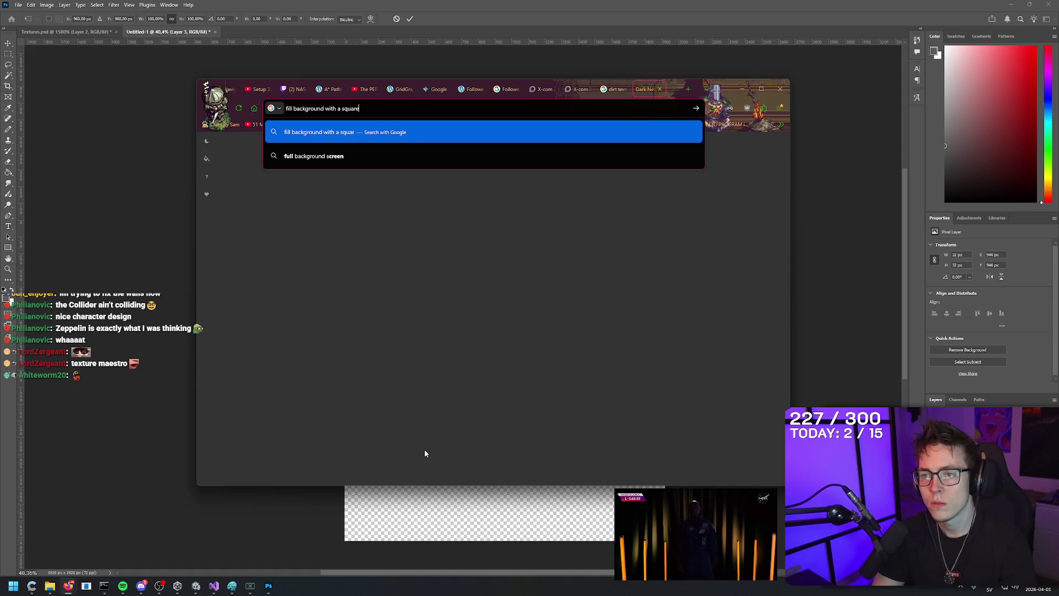
text( image in photoshop, rep)
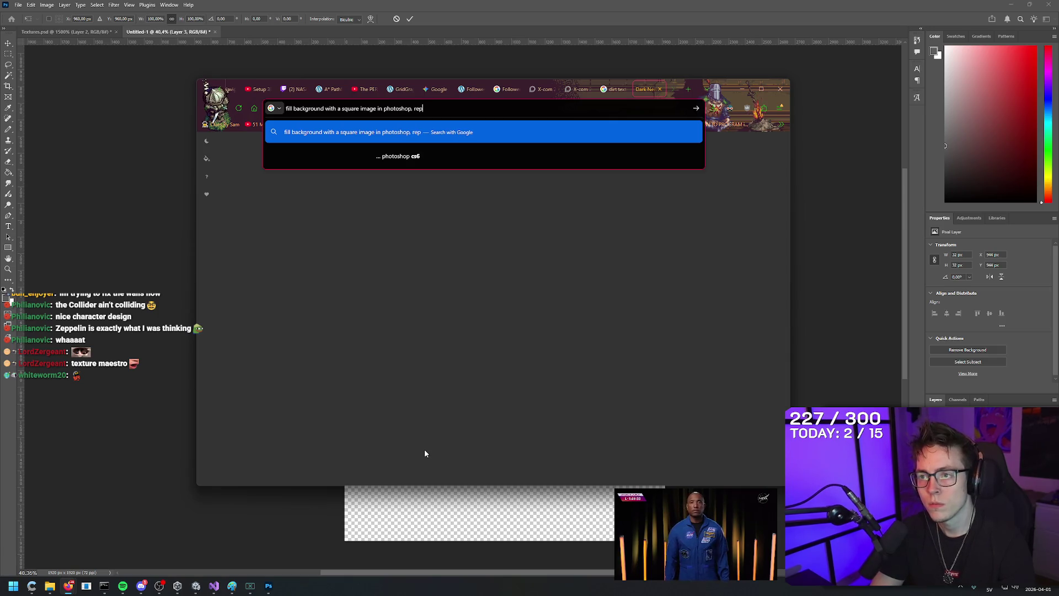
text(eat)
key(Return)
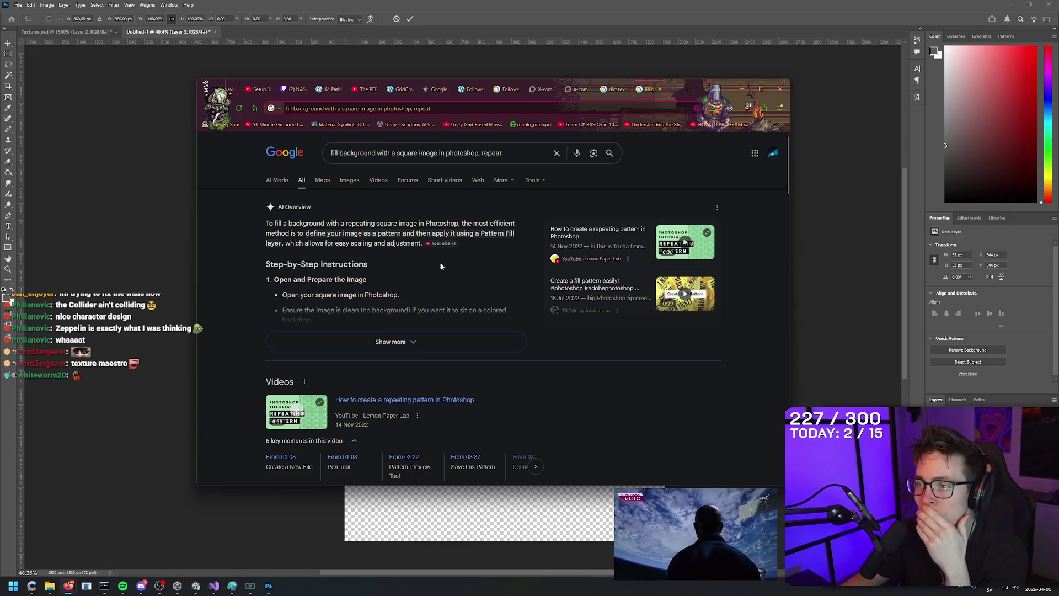
click(395, 349)
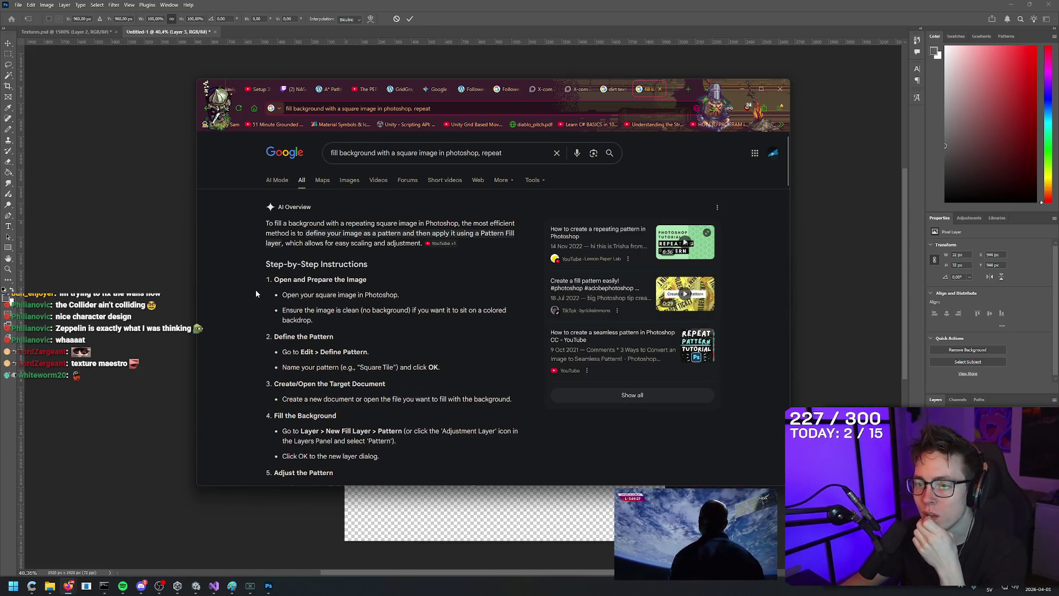
scroll(247, 295, down, 4)
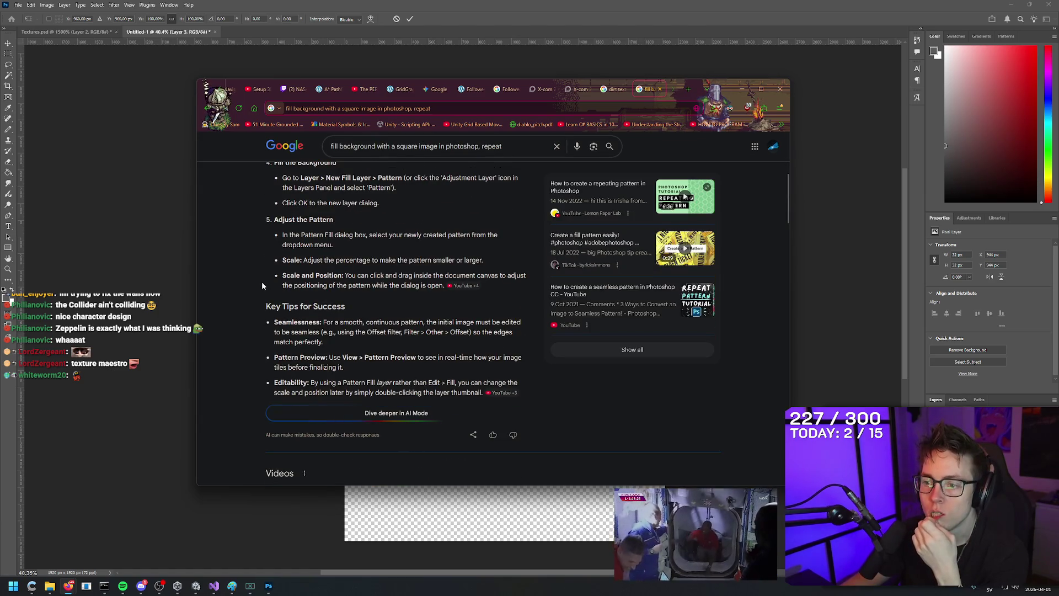
key(alt+Tab)
scroll(525, 367, up, 5)
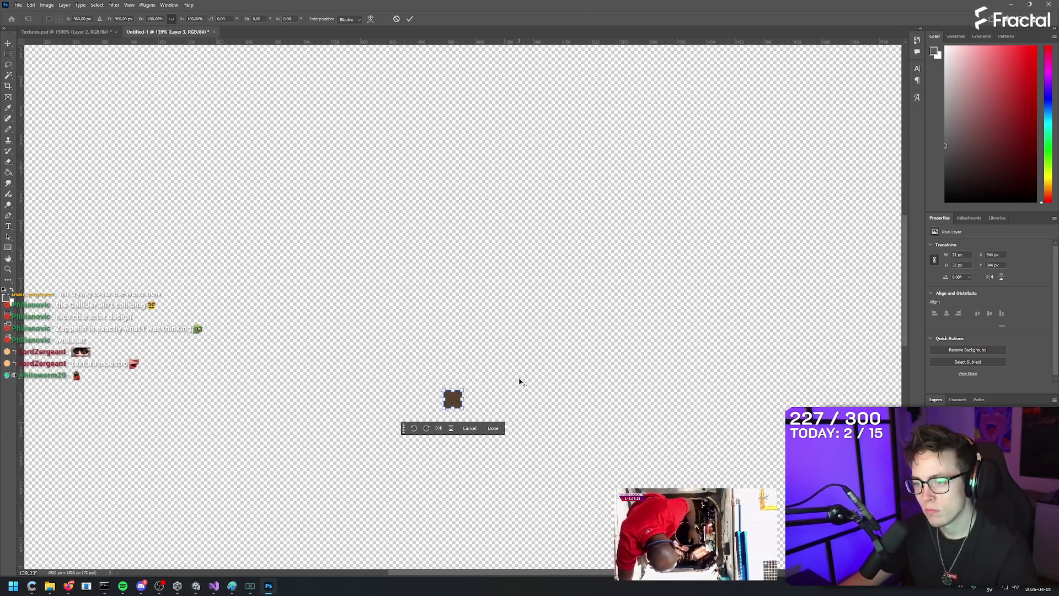
Step: Duplicate the brown square and line the copies up side by side in a row
mouse_move(457, 401)
mouse_down()
mouse_move(474, 396)
mouse_move(443, 398)
mouse_up()
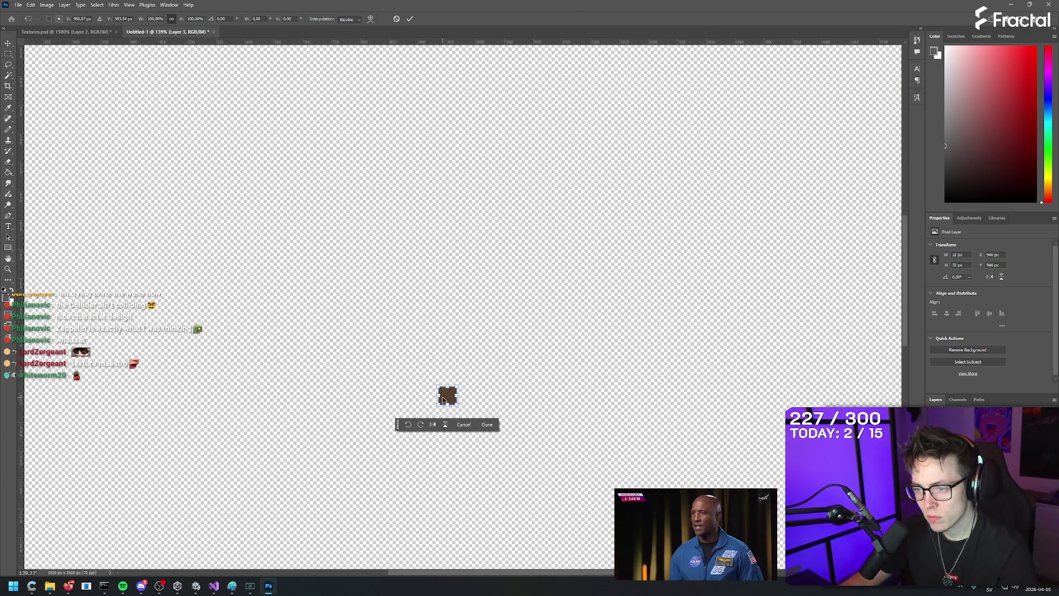
key(Return)
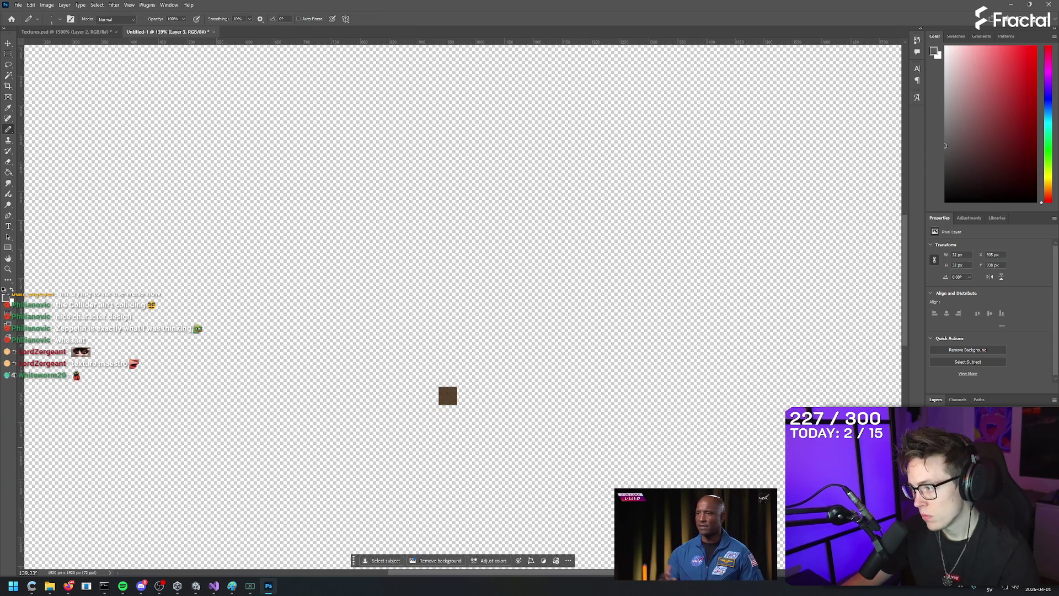
drag(449, 397, 470, 399)
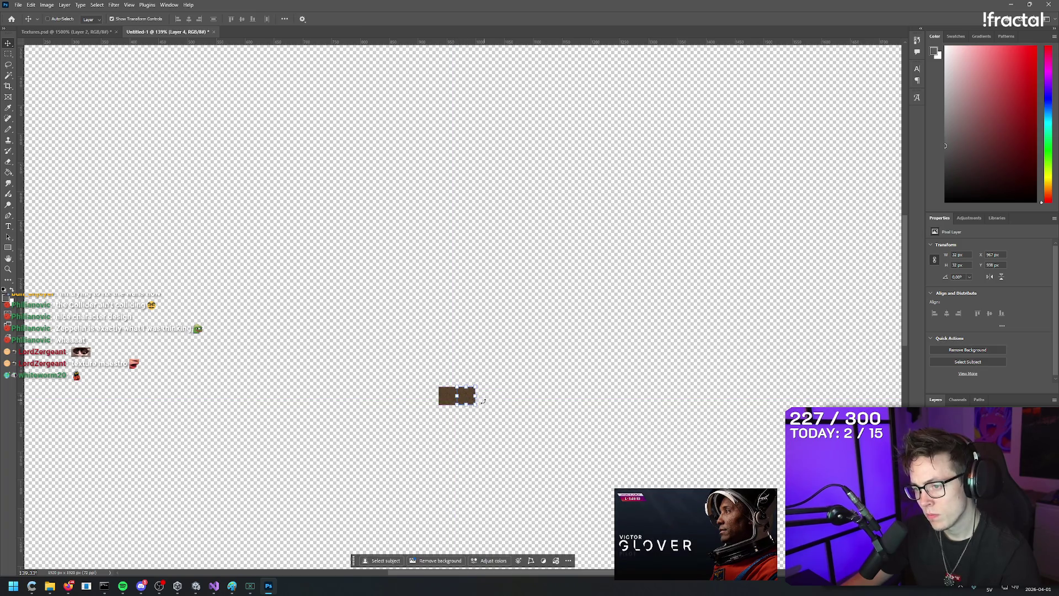
drag(475, 309, 497, 397)
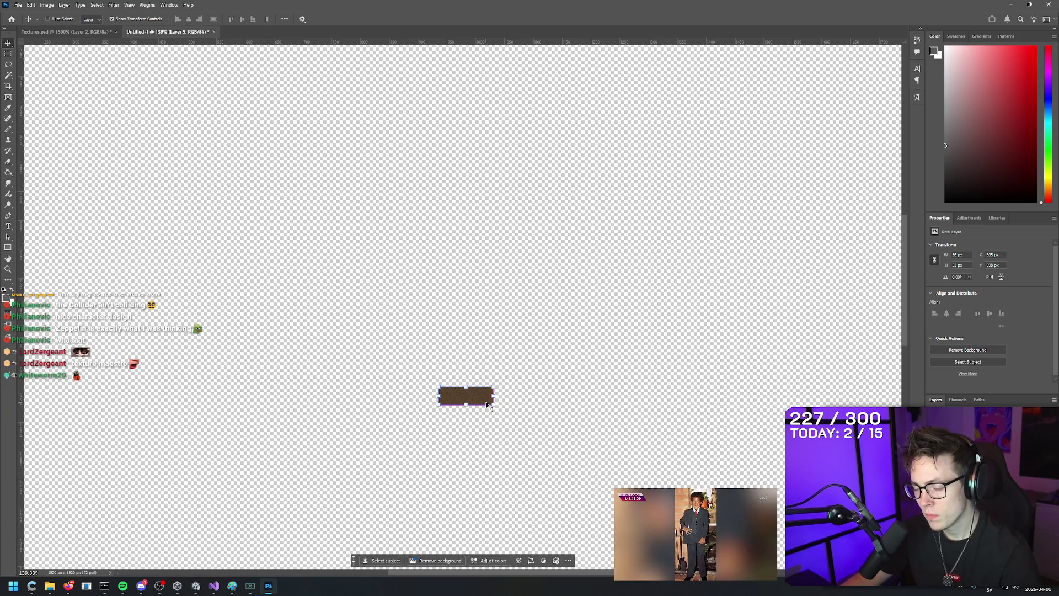
key(ctrl+t)
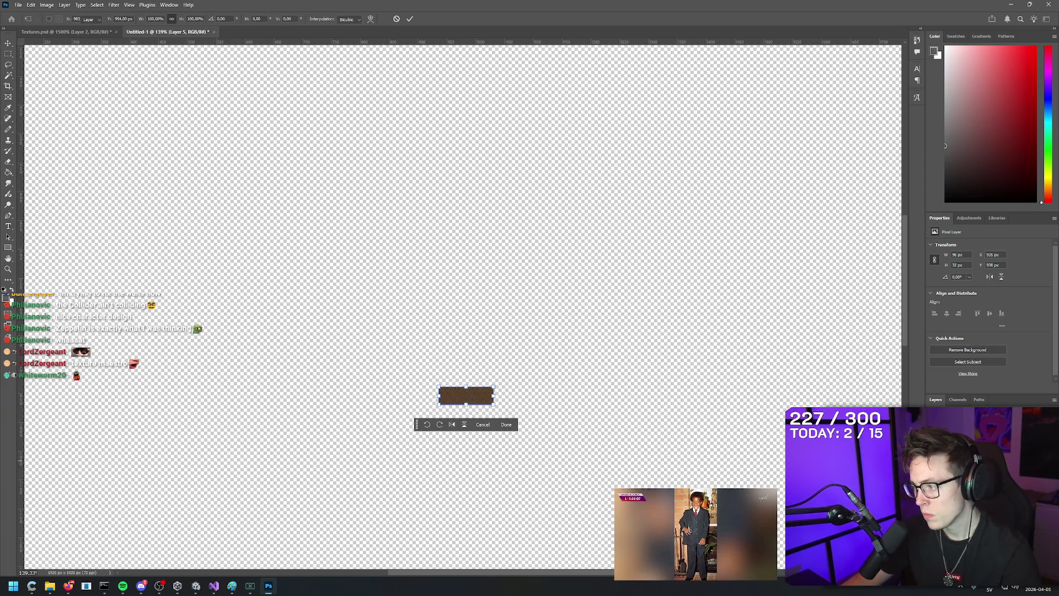
key(Return)
Step: Paste another tile and stretch it about 13 times into a long thin bar
key(ctrl+v)
key(ctrl+t)
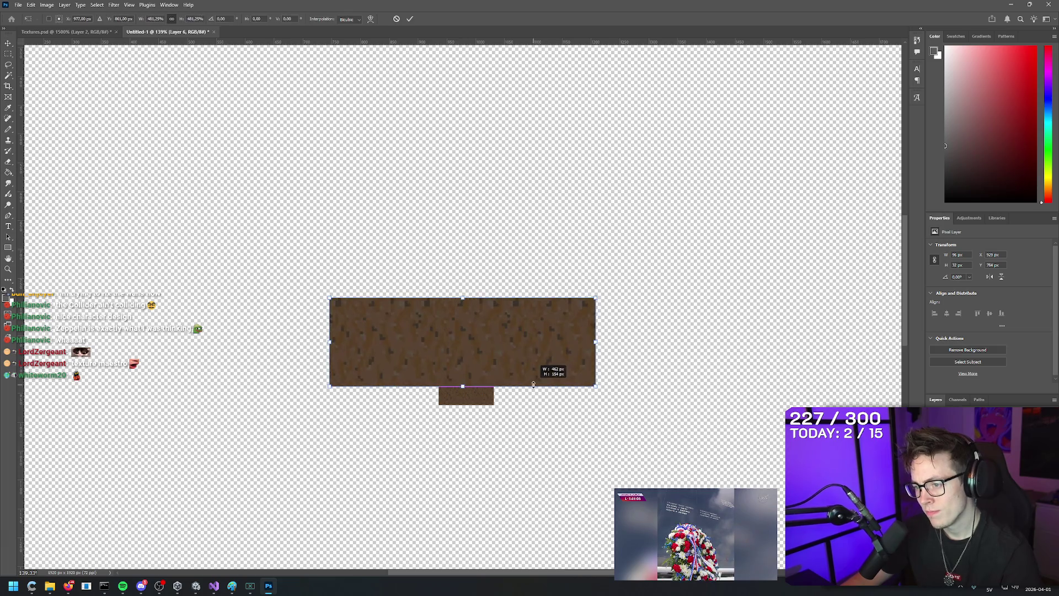
drag(463, 313, 469, 545)
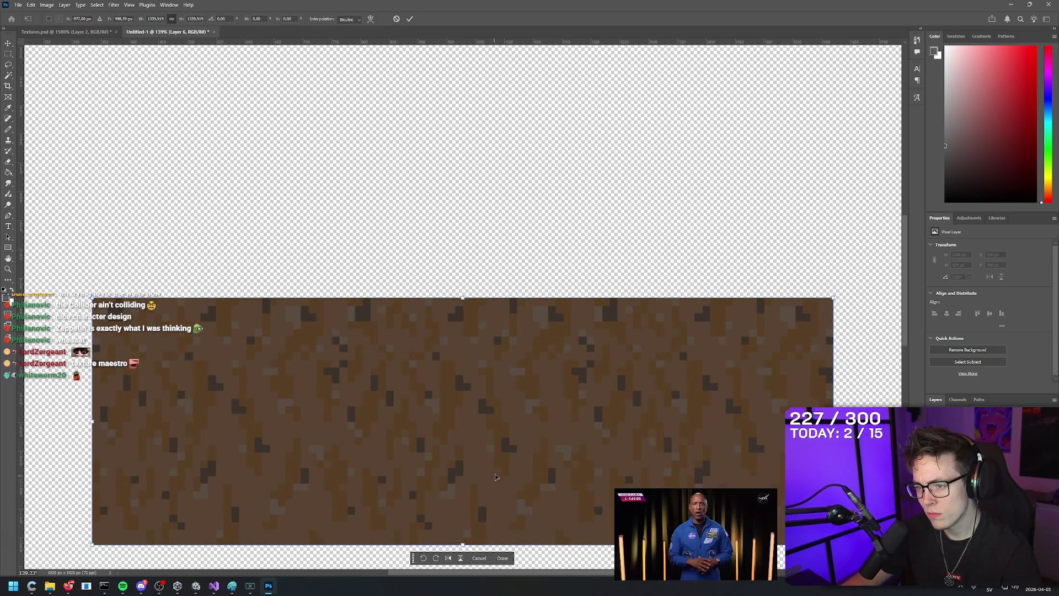
scroll(582, 268, down, 5)
scroll(586, 280, up, 4)
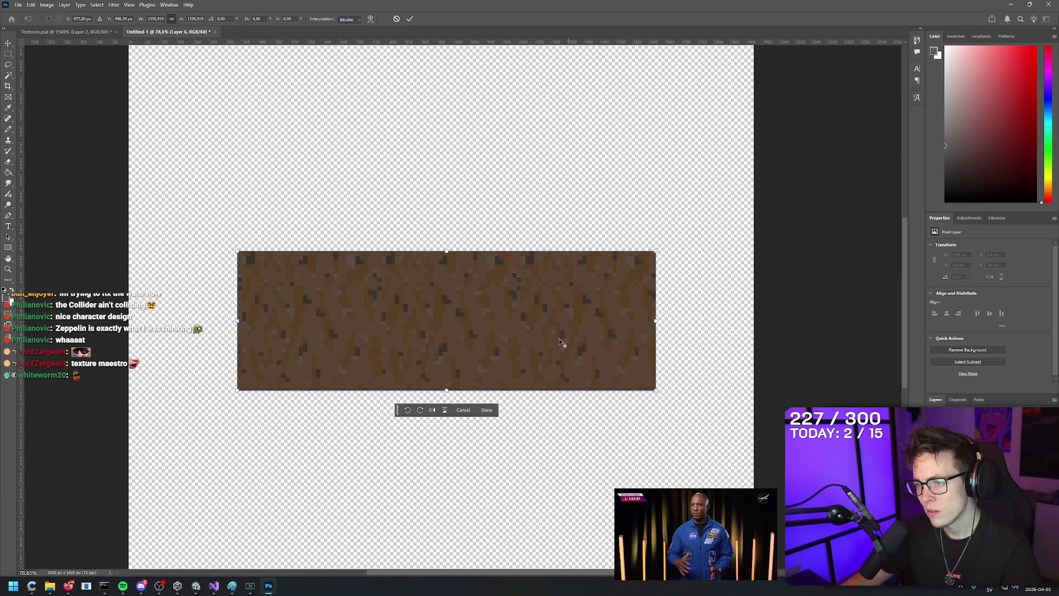
key(ctrl+z)
scroll(444, 301, up, 3)
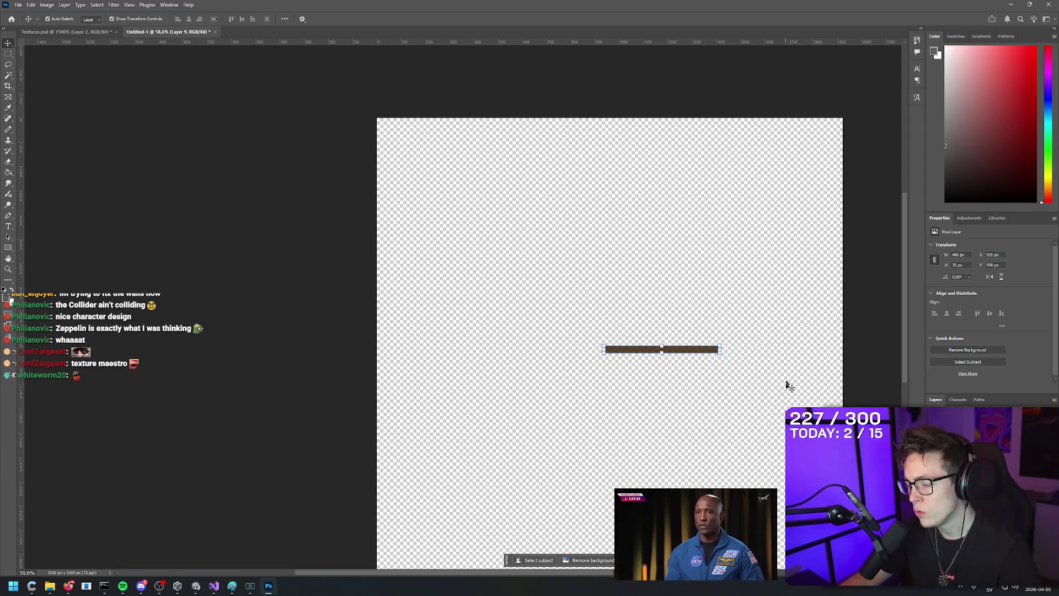
Step: Paste copies of the brown bar and line them up end to end
key(ctrl+v)
mouse_move(609, 345)
mouse_down()
mouse_move(536, 350)
mouse_move(764, 350)
mouse_up()
key(ctrl+v)
key(ctrl+v)
drag(600, 349, 418, 353)
key(ctrl+v)
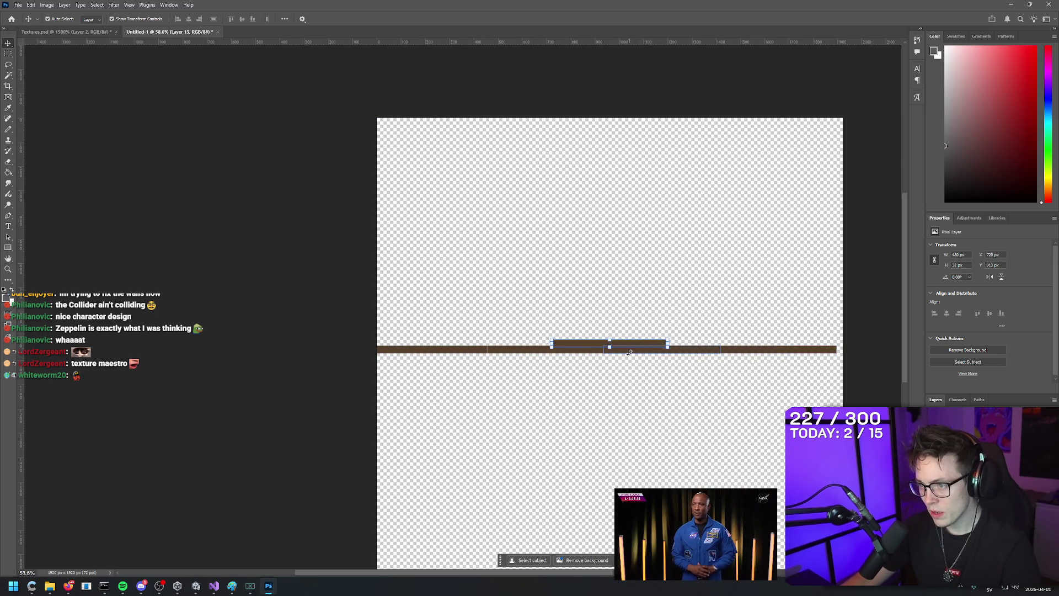
key(ctrl+z)
mouse_move(839, 413)
mouse_down()
mouse_move(438, 360)
mouse_move(528, 355)
mouse_move(476, 345)
mouse_up()
click(448, 371)
mouse_move(618, 289)
mouse_down()
mouse_move(314, 328)
mouse_move(322, 345)
mouse_up()
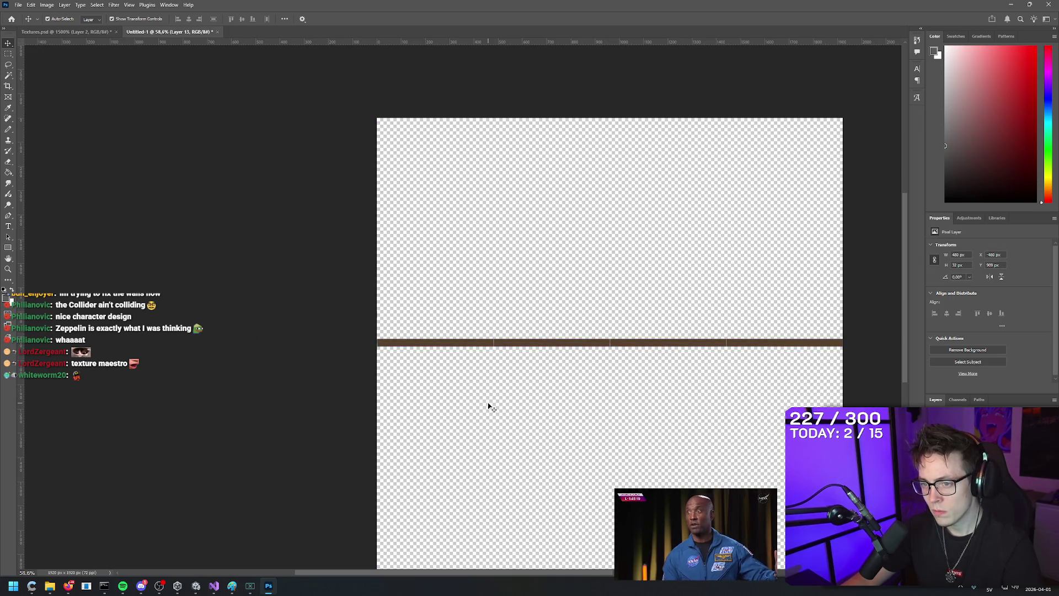
click(487, 406)
Step: Combine the bar pieces into one 1920 × 32 px strip on Layer 14
scroll(529, 368, up, 3)
scroll(346, 350, up, 4)
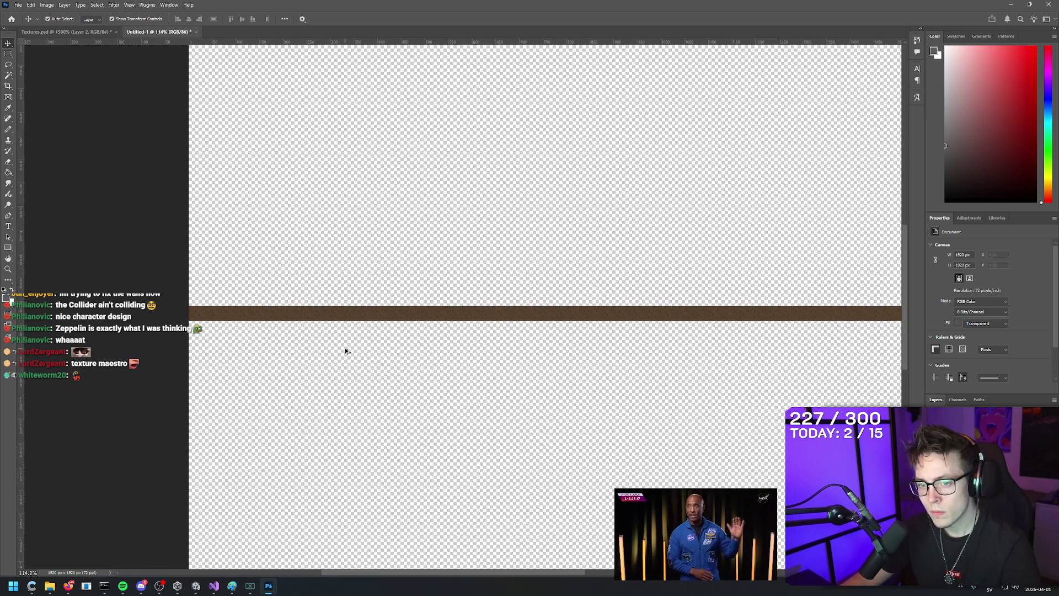
scroll(150, 278, down, 5)
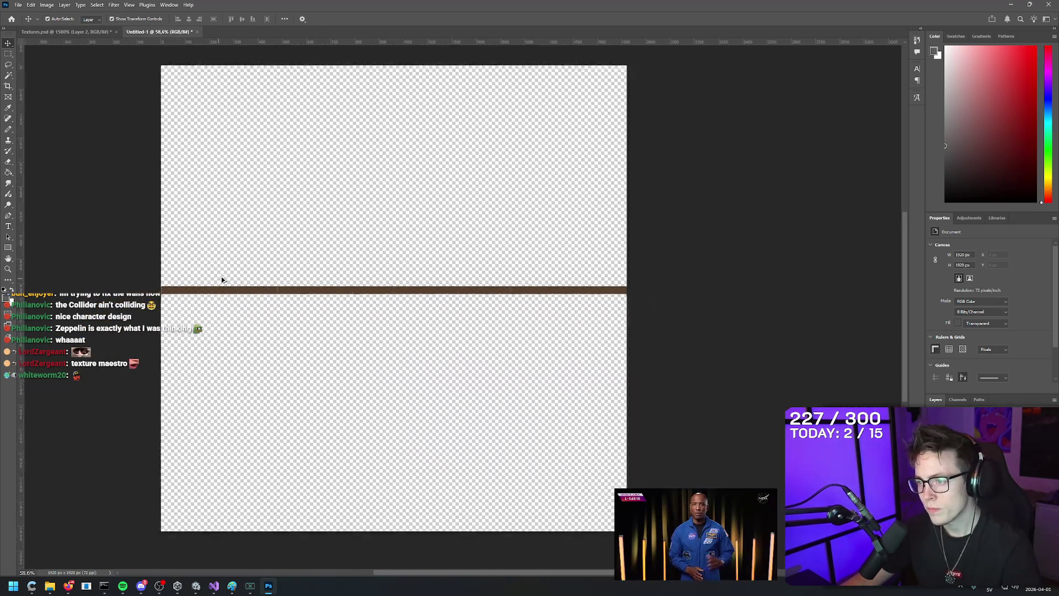
click(317, 288)
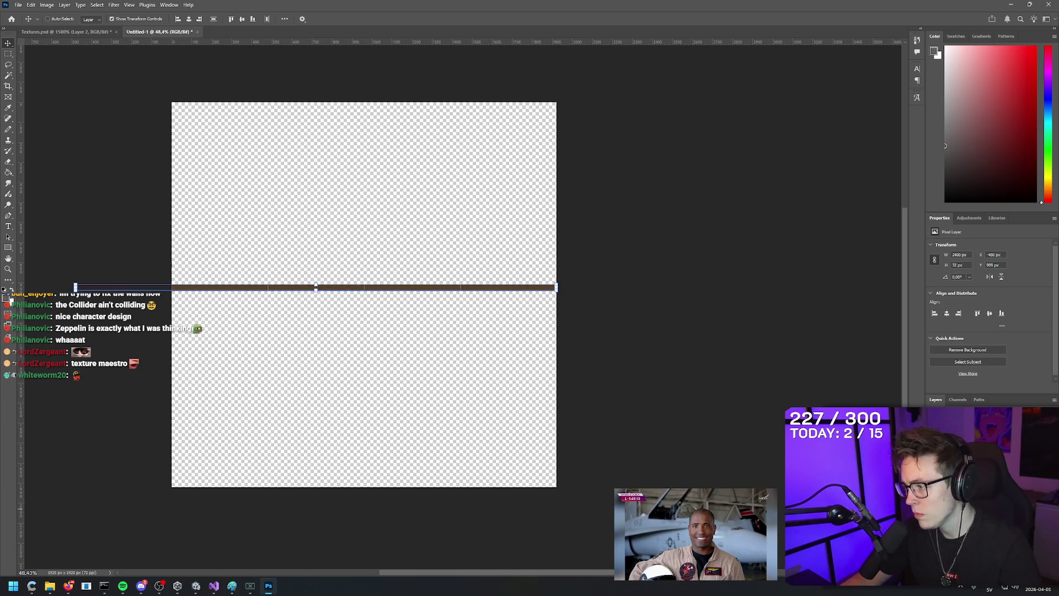
click(667, 397)
key(ctrl+a)
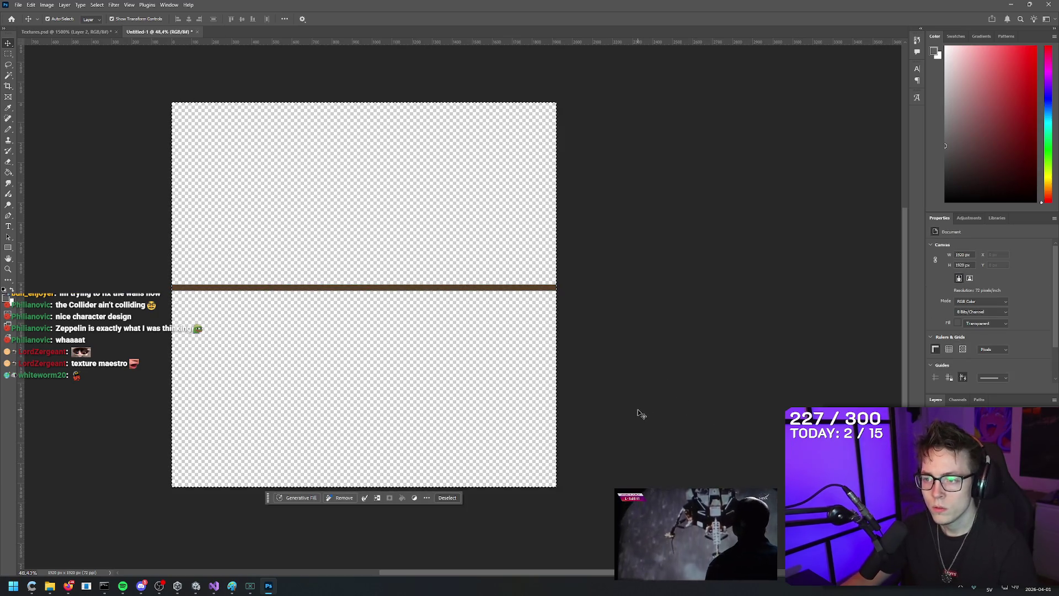
key(ctrl+c)
key(Return)
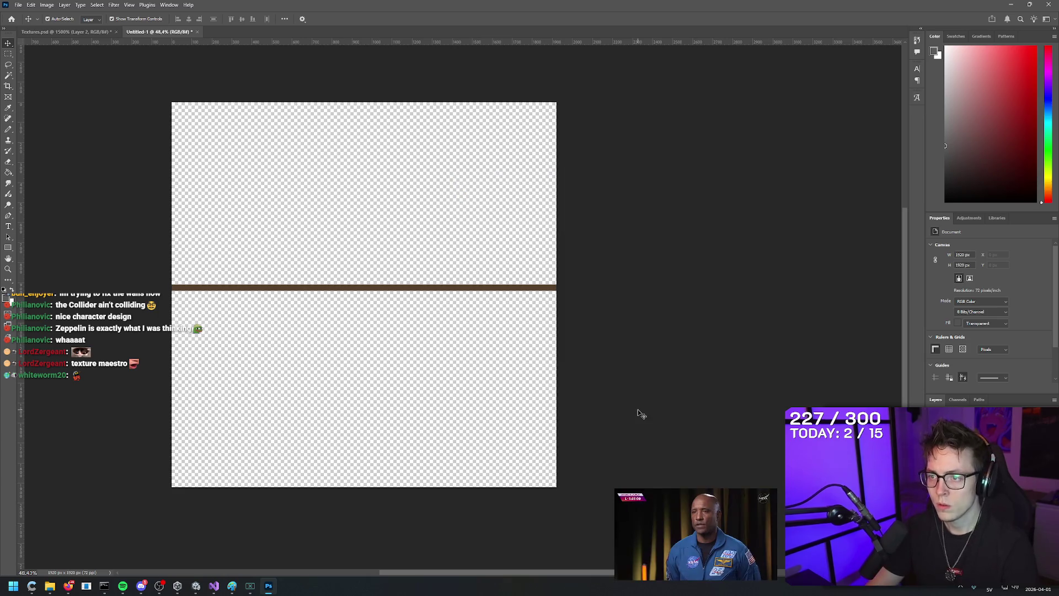
key(ctrl+a)
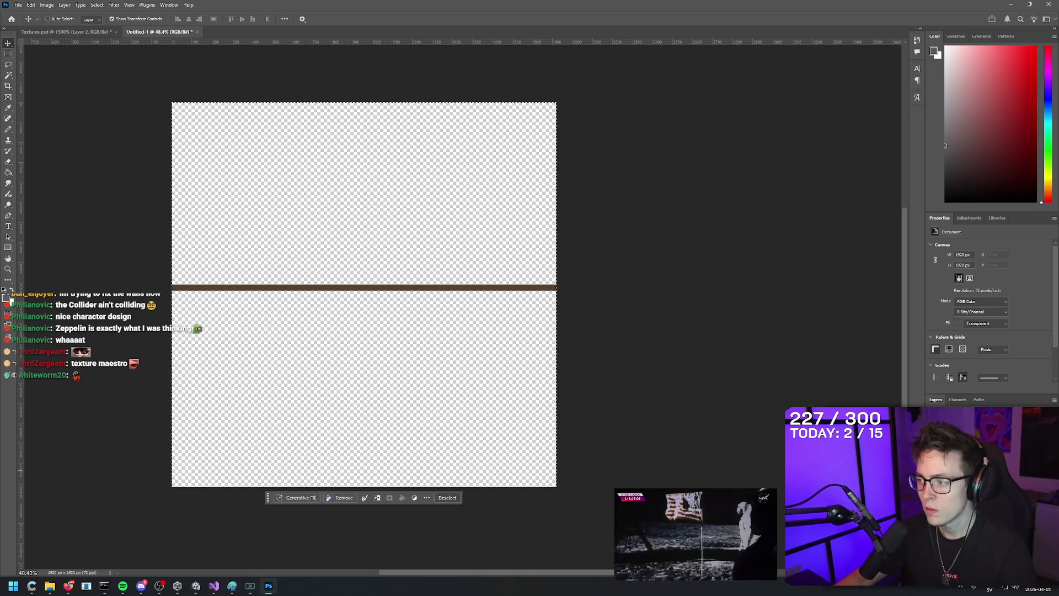
key(ctrl+z)
key(ctrl+z)
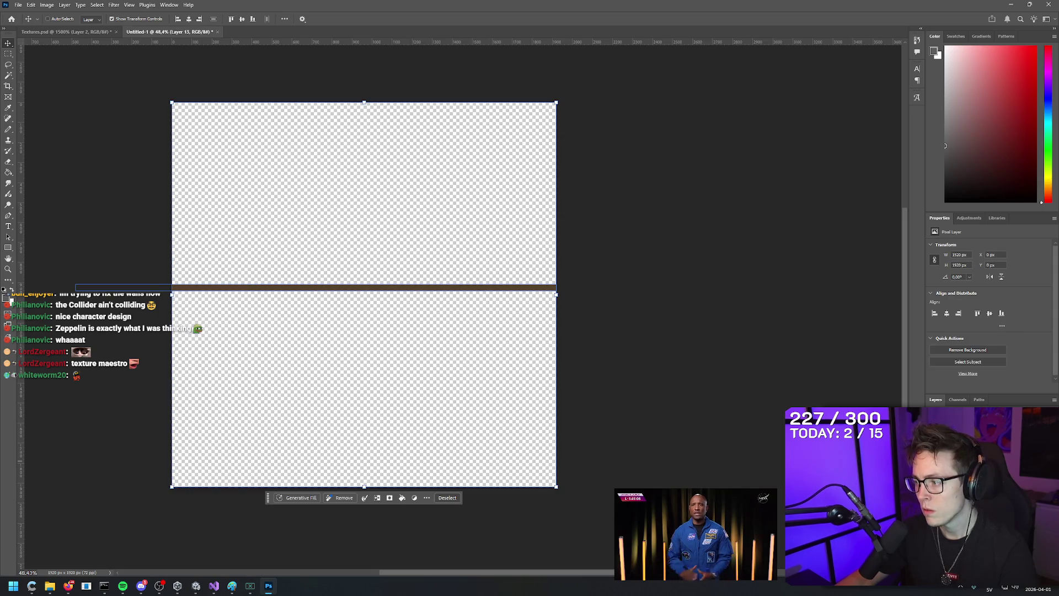
key(ctrl+v)
key(Return)
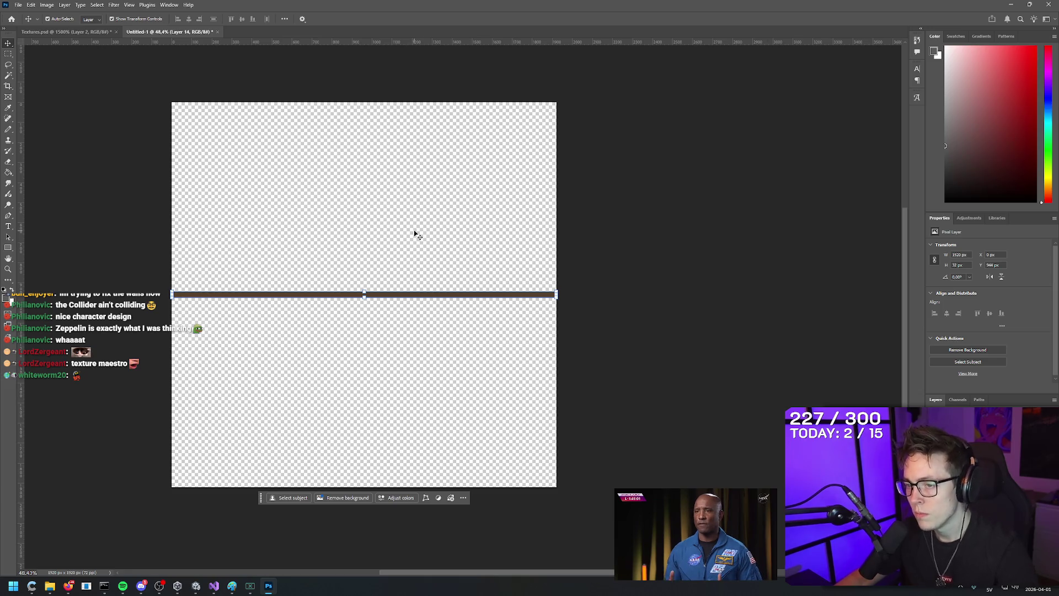
Step: Stack strip copies, merge them into a band, and place band copies above and below
mouse_move(408, 294)
mouse_down()
mouse_move(408, 281)
mouse_move(391, 312)
mouse_up()
drag(475, 366, 229, 160)
key(ctrl+e)
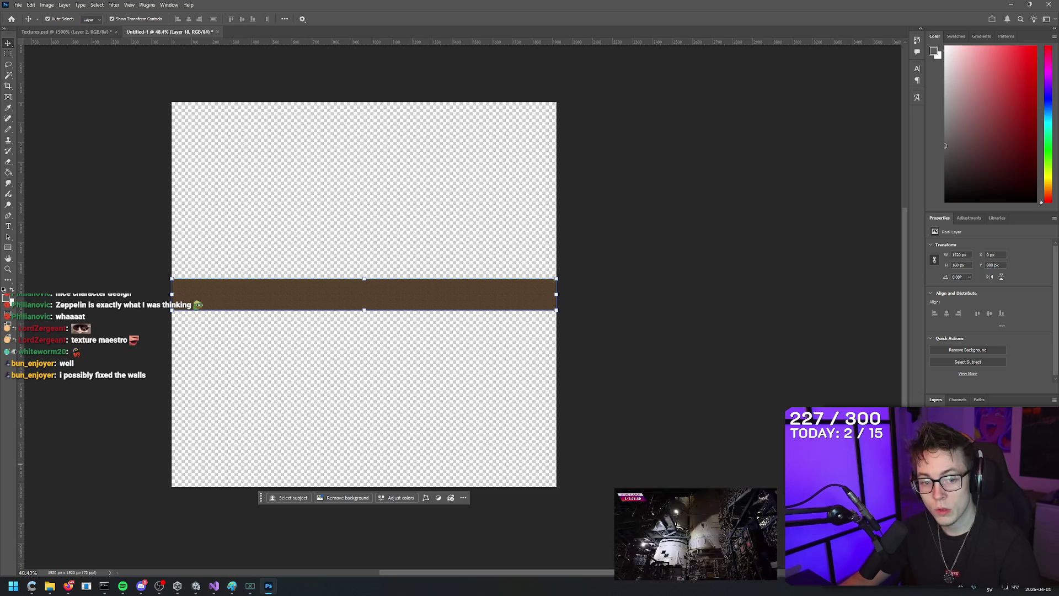
key(ctrl+z)
key(ctrl+shift+z)
drag(443, 295, 445, 329)
mouse_move(399, 295)
mouse_down()
mouse_move(402, 230)
mouse_move(386, 303)
mouse_move(381, 144)
mouse_up()
Step: Add more strip copies down to the canvas bottom and merge them into Layer 30
click(397, 292)
mouse_move(411, 289)
mouse_down()
mouse_move(410, 383)
mouse_move(412, 356)
mouse_up()
click(424, 294)
mouse_move(425, 294)
mouse_down()
mouse_move(428, 77)
mouse_move(419, 438)
mouse_move(419, 390)
mouse_up()
click(416, 309)
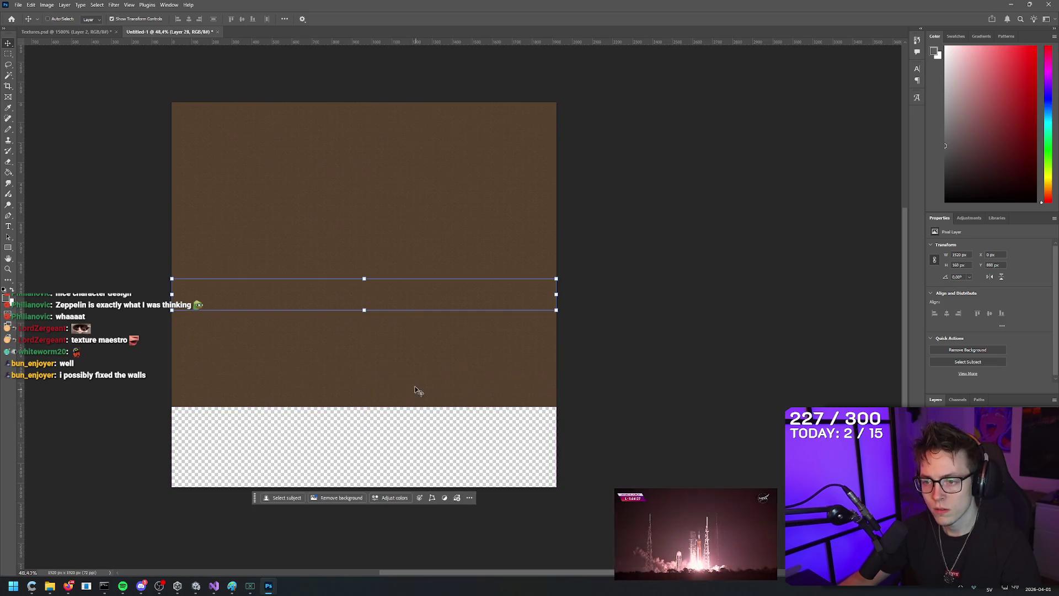
mouse_move(421, 296)
mouse_down()
mouse_move(435, 421)
mouse_move(425, 425)
mouse_up()
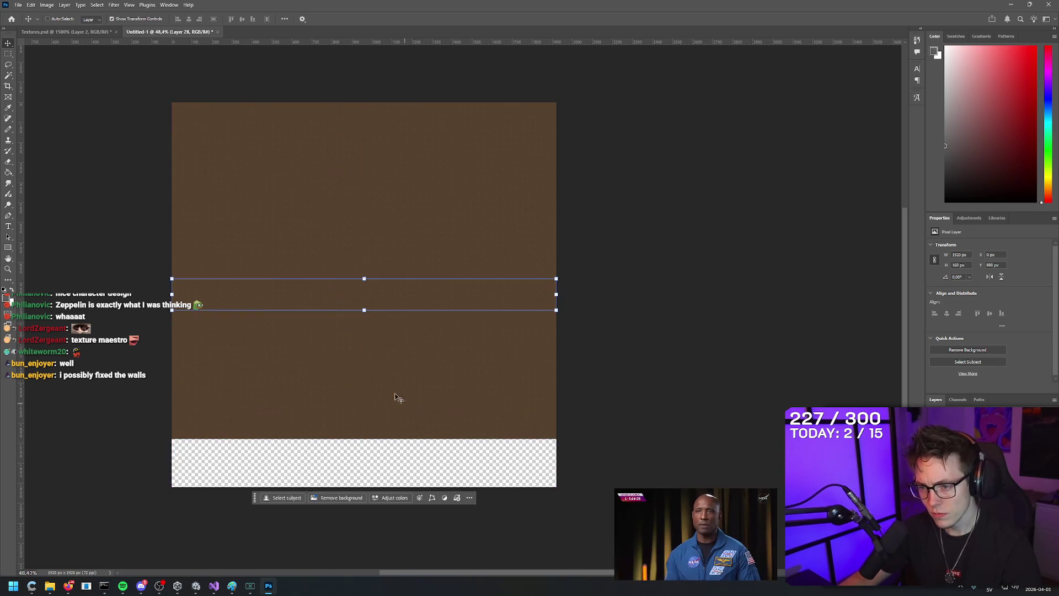
drag(407, 298, 409, 458)
mouse_move(390, 355)
mouse_down()
mouse_move(402, 385)
mouse_move(402, 497)
mouse_move(397, 484)
mouse_up()
click(622, 433)
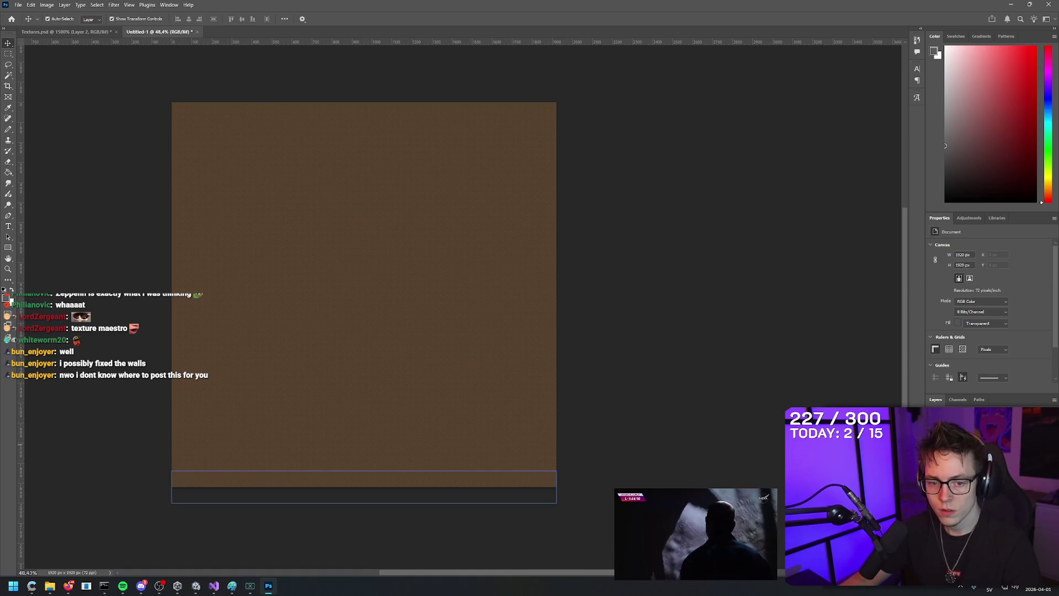
click(387, 493)
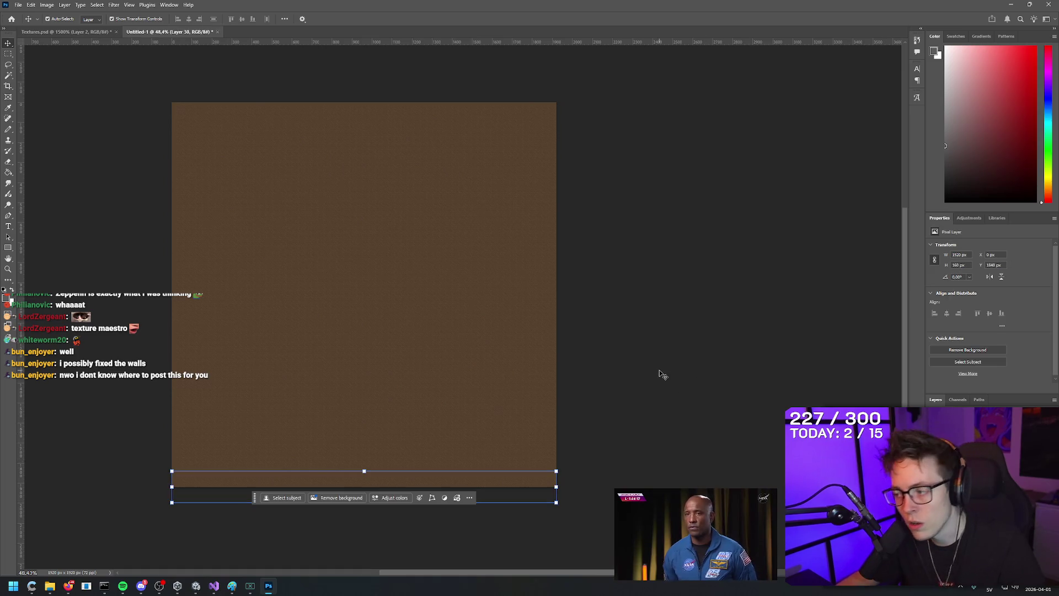
key(ctrl+e)
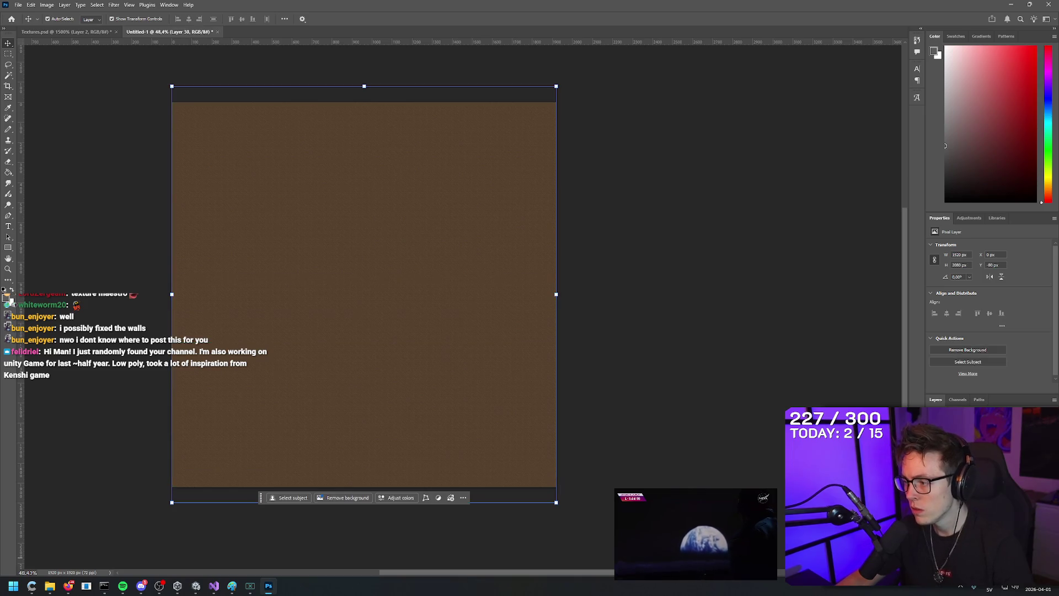
click(31, 586)
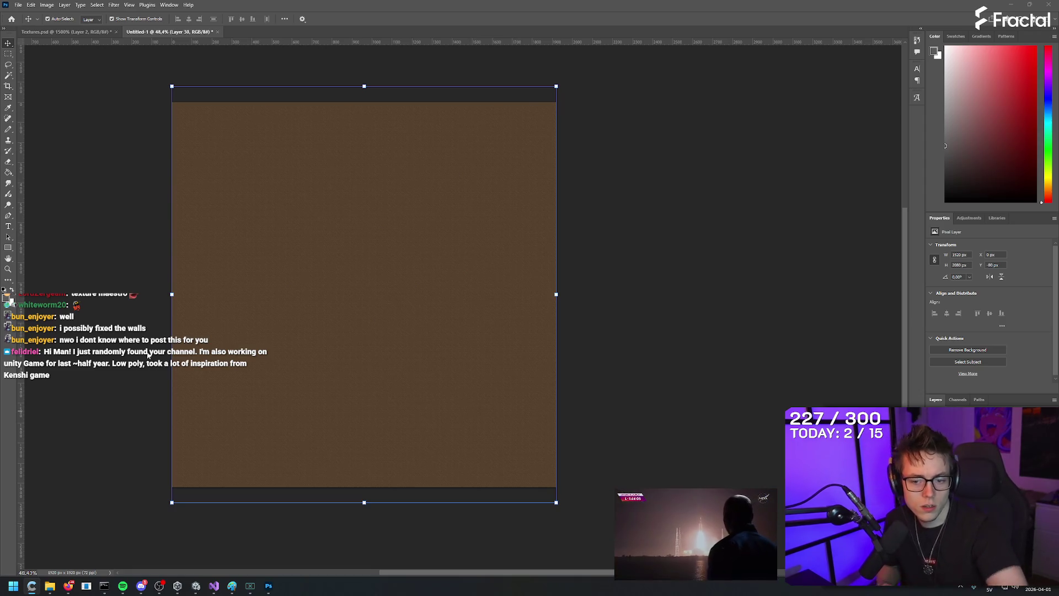
mouse_move(72, 591)
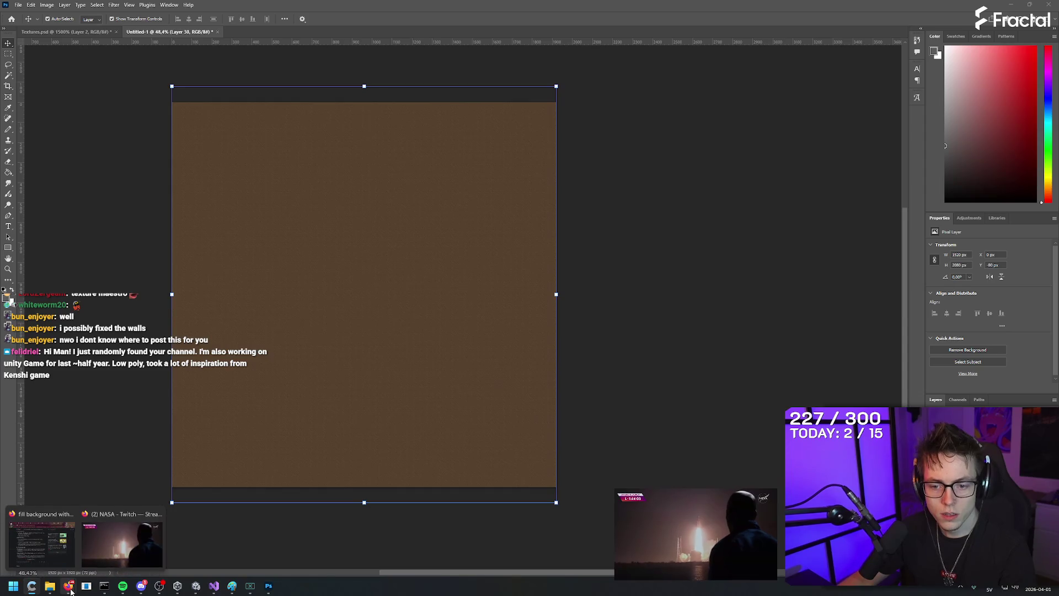
click(53, 557)
key(ctrl+t)
text(pastebin)
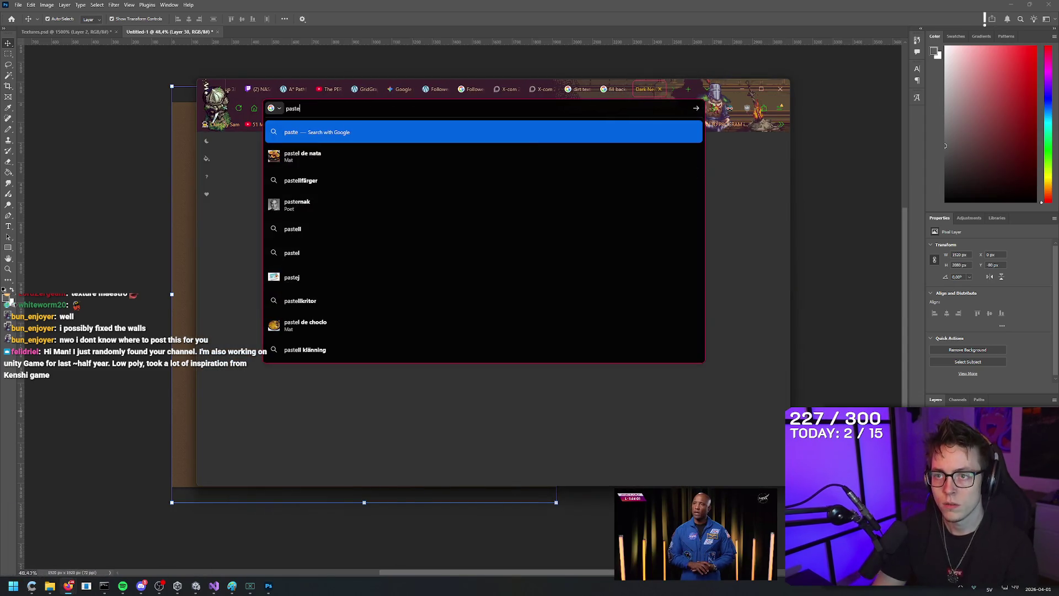
key(Return)
click(308, 228)
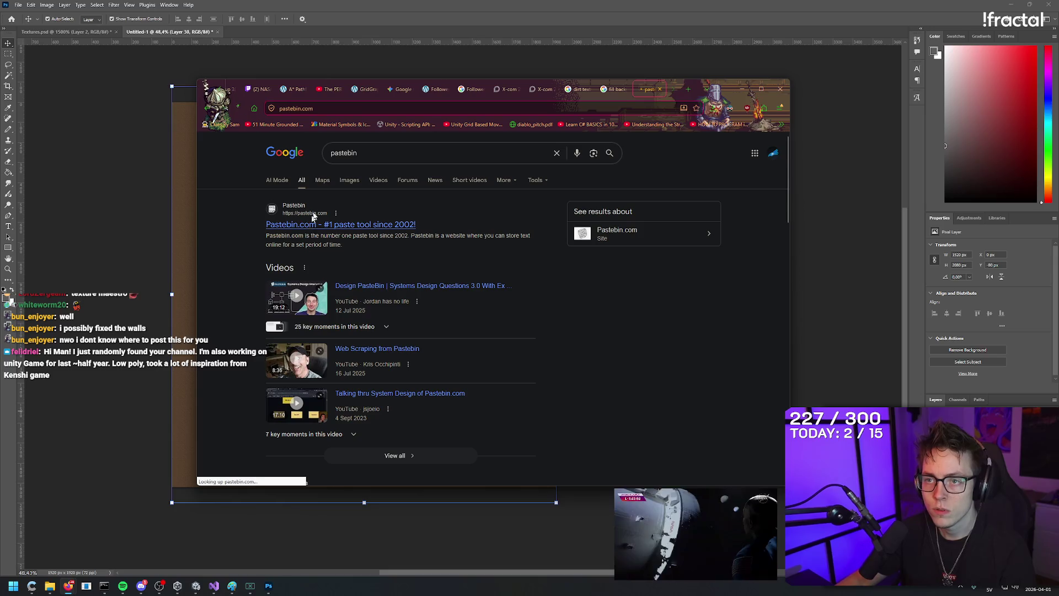
click(678, 108)
click(659, 89)
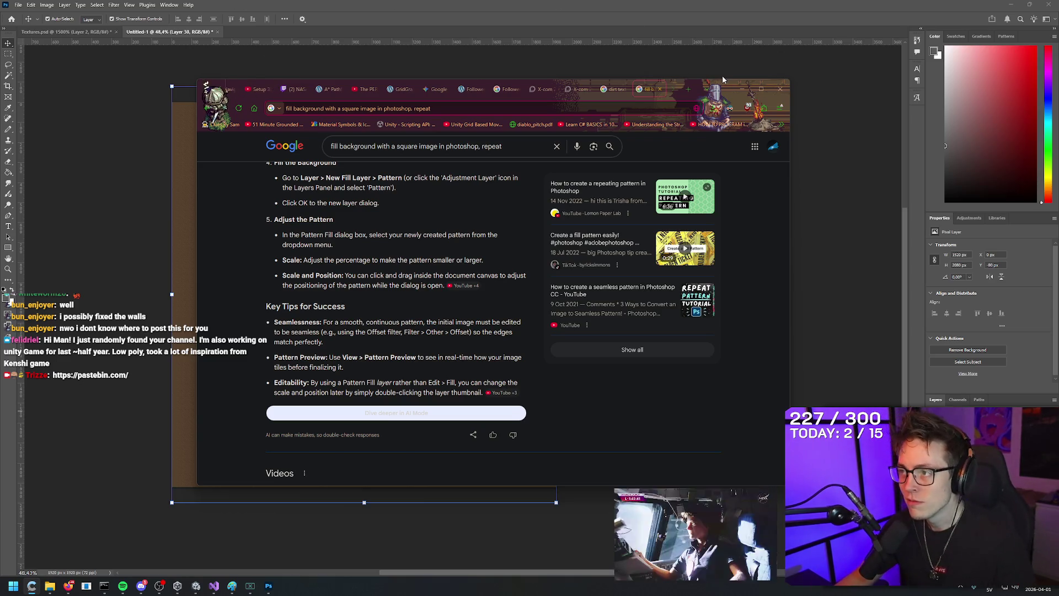
click(742, 89)
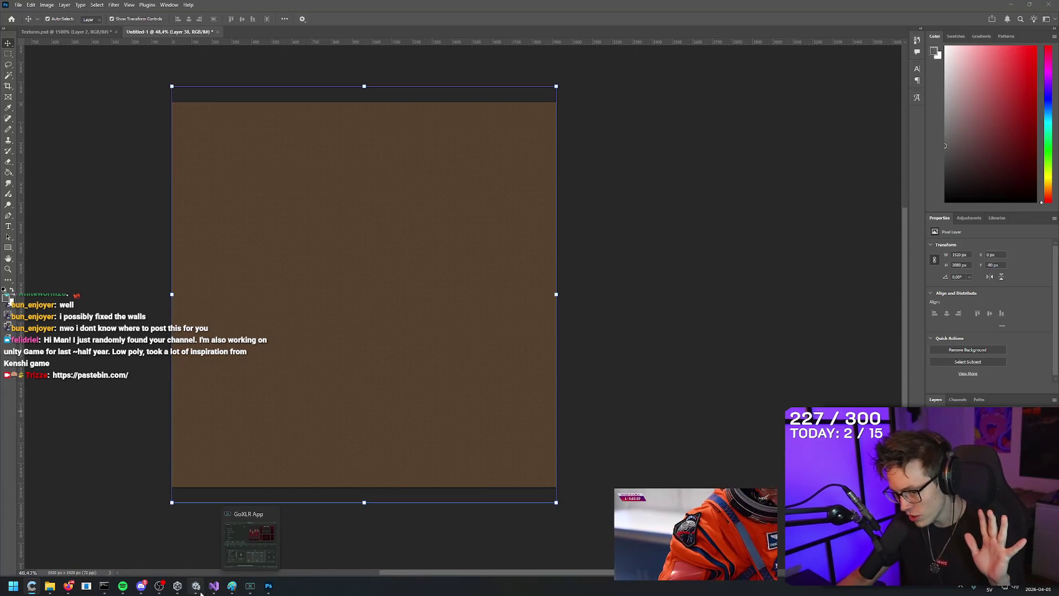
Step: Return to Unity, look around the room and red light, and open Assets/Scripts' context menu
click(197, 590)
mouse_move(474, 297)
mouse_down()
mouse_move(480, 226)
mouse_move(497, 201)
mouse_move(573, 189)
mouse_move(606, 199)
mouse_move(593, 161)
mouse_move(214, 199)
mouse_move(416, 208)
mouse_move(635, 182)
mouse_move(591, 204)
mouse_up()
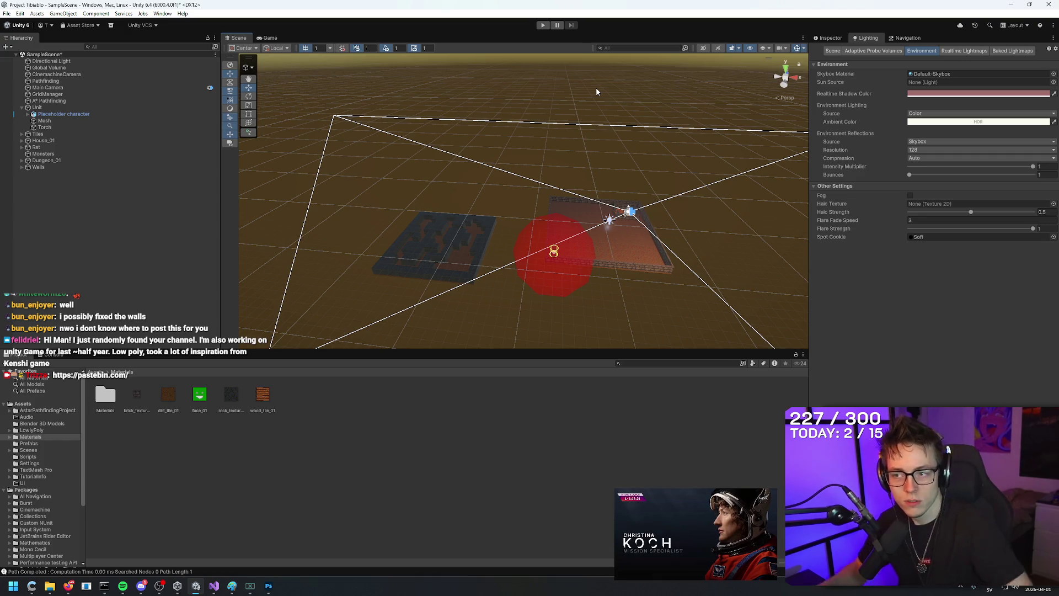
drag(648, 119, 614, 144)
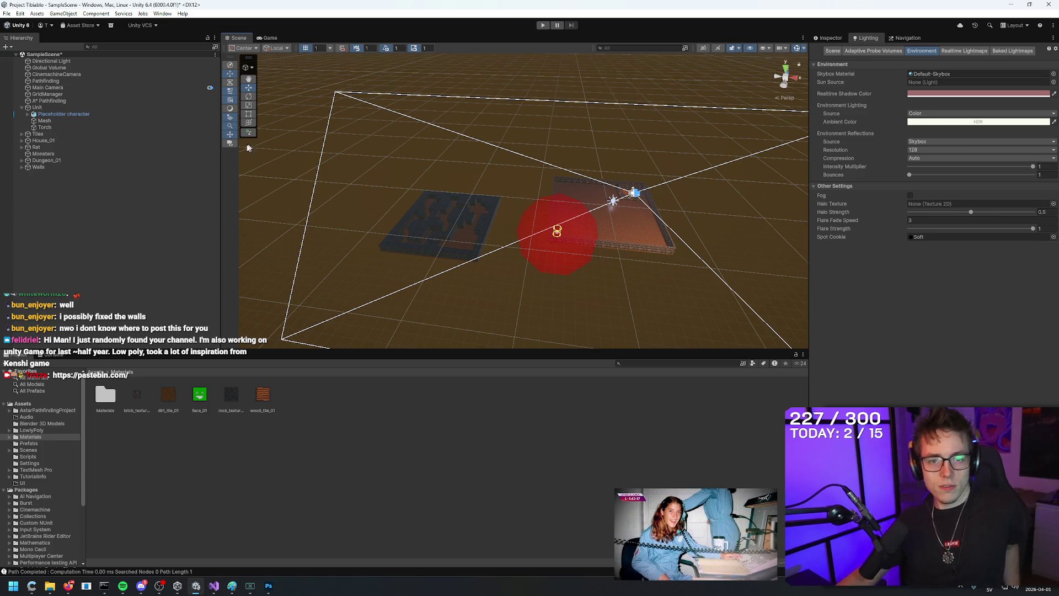
key(alt+Tab)
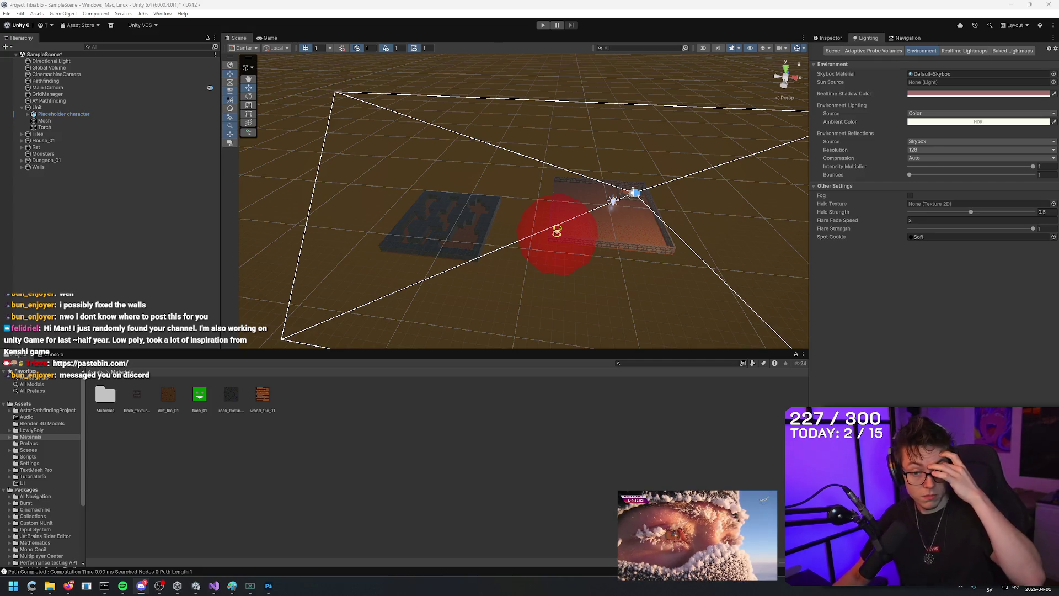
click(52, 354)
click(17, 354)
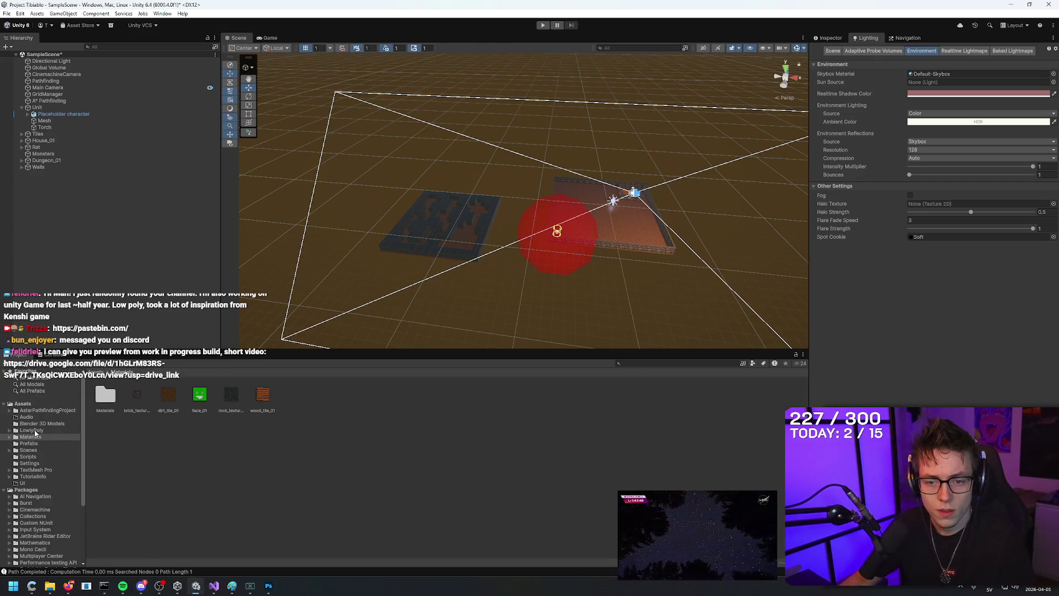
click(29, 457)
right_click(515, 449)
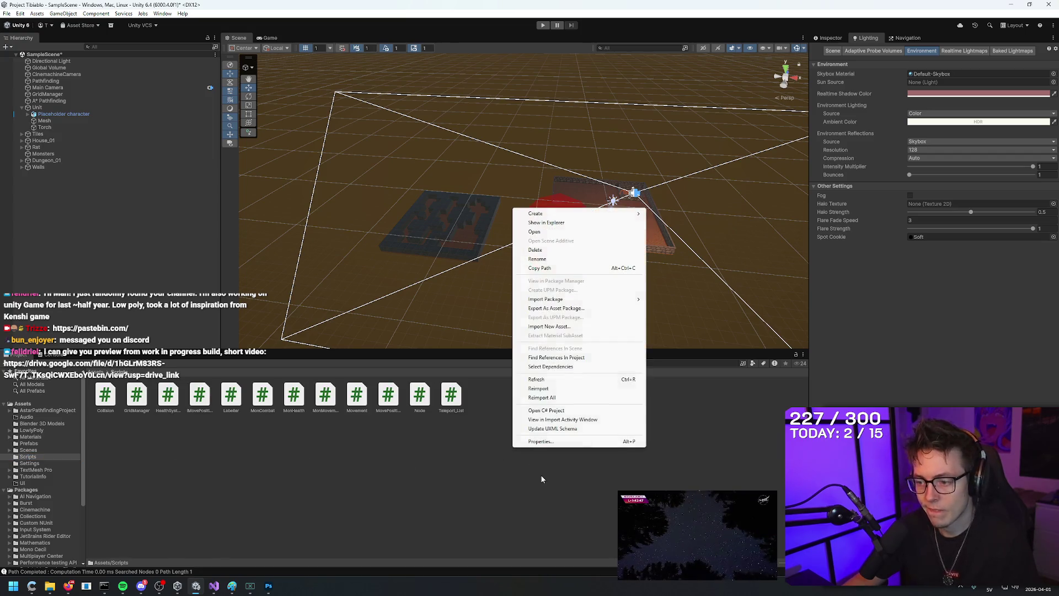
Step: Create an empty C# script named 'bun's wall fix' in Scripts and open it
mouse_move(552, 299)
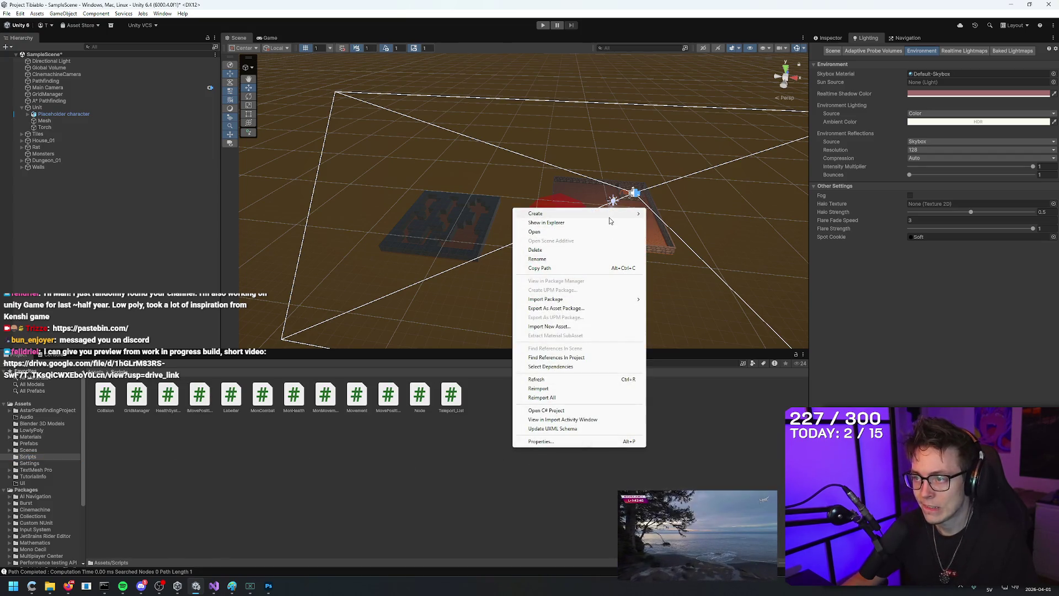
mouse_move(611, 216)
mouse_move(699, 310)
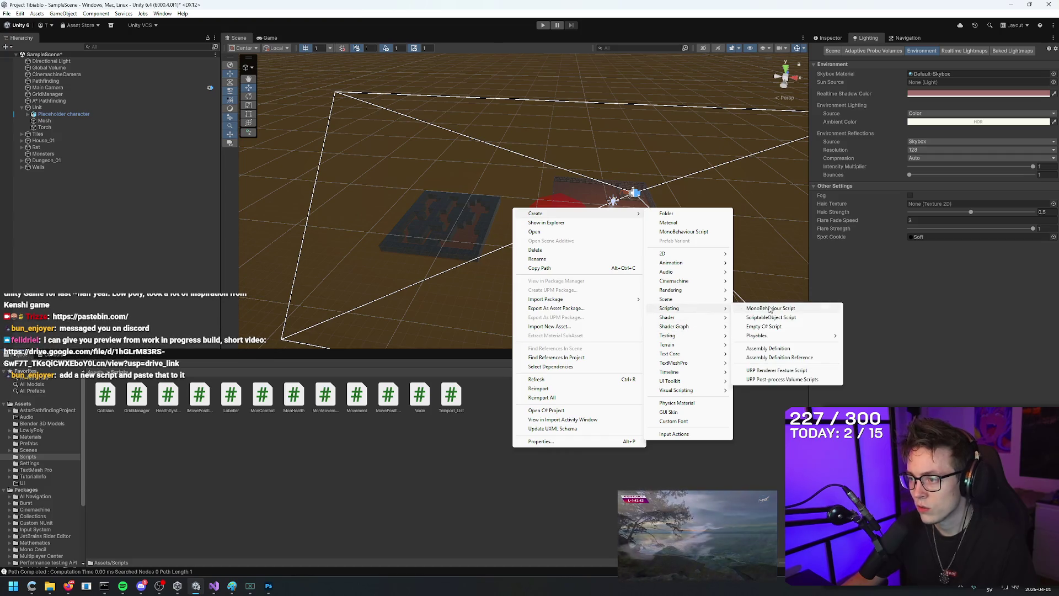
click(772, 328)
text(bun's wall fix)
key(Return)
key(Return)
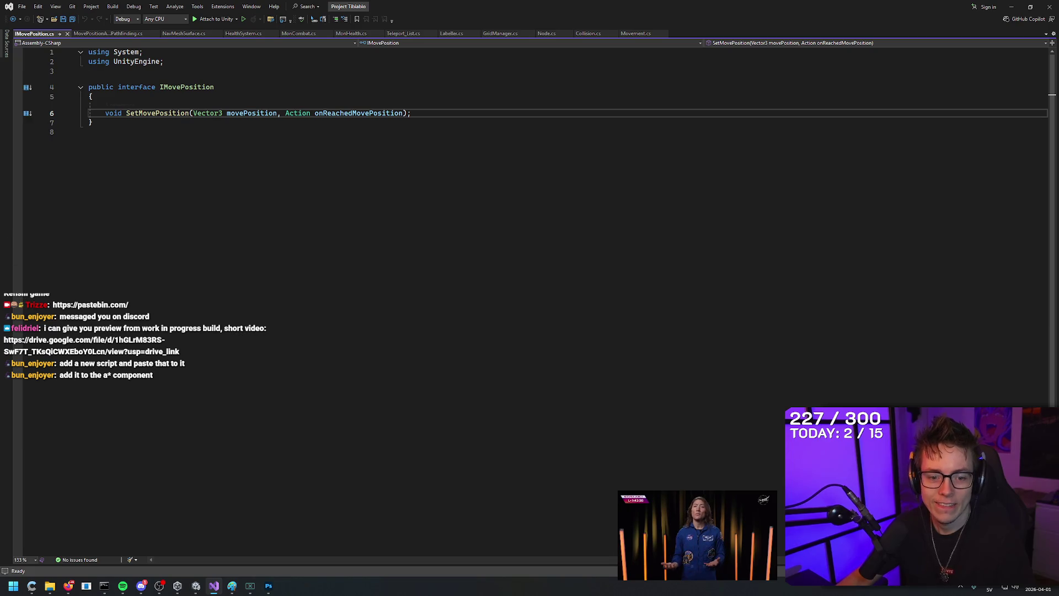
Step: Undo the wall code pasted over IMovePosition.cs to restore the interface, then return to Unity
click(365, 200)
key(ctrl+a)
key(ctrl+v)
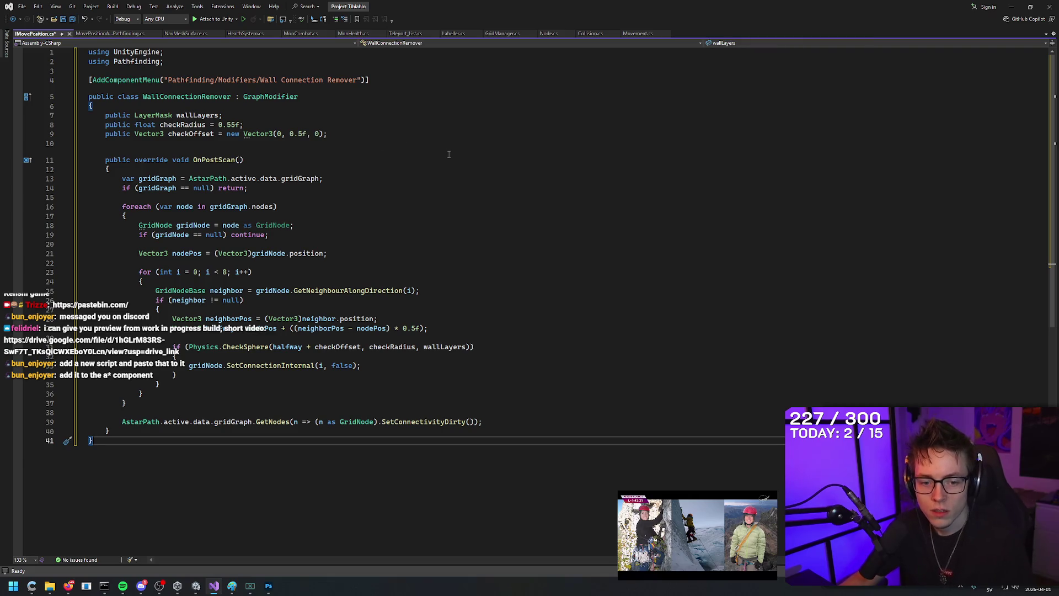
click(449, 155)
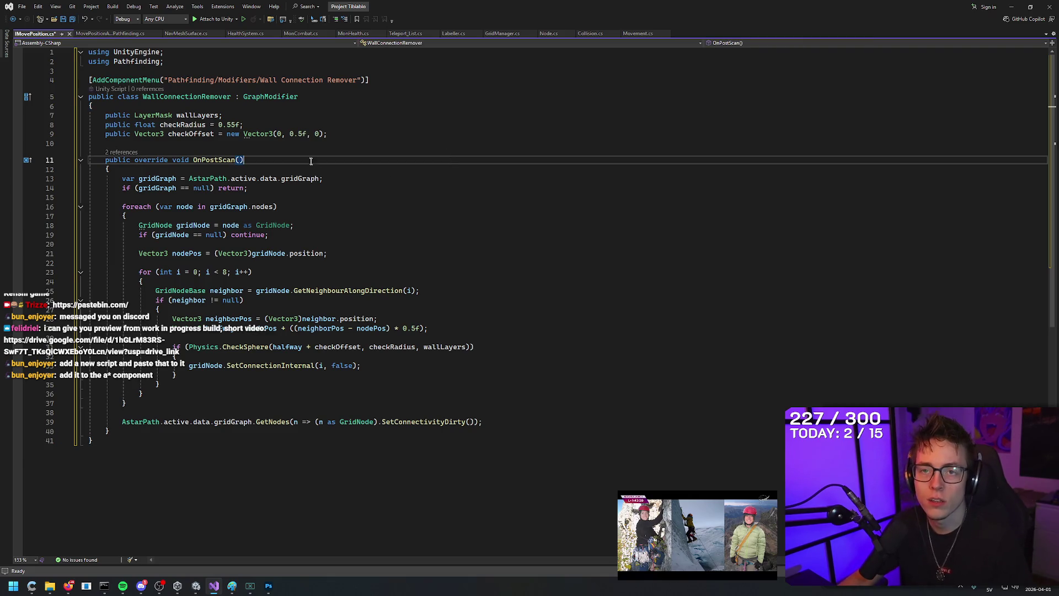
key(ctrl+z)
click(331, 244)
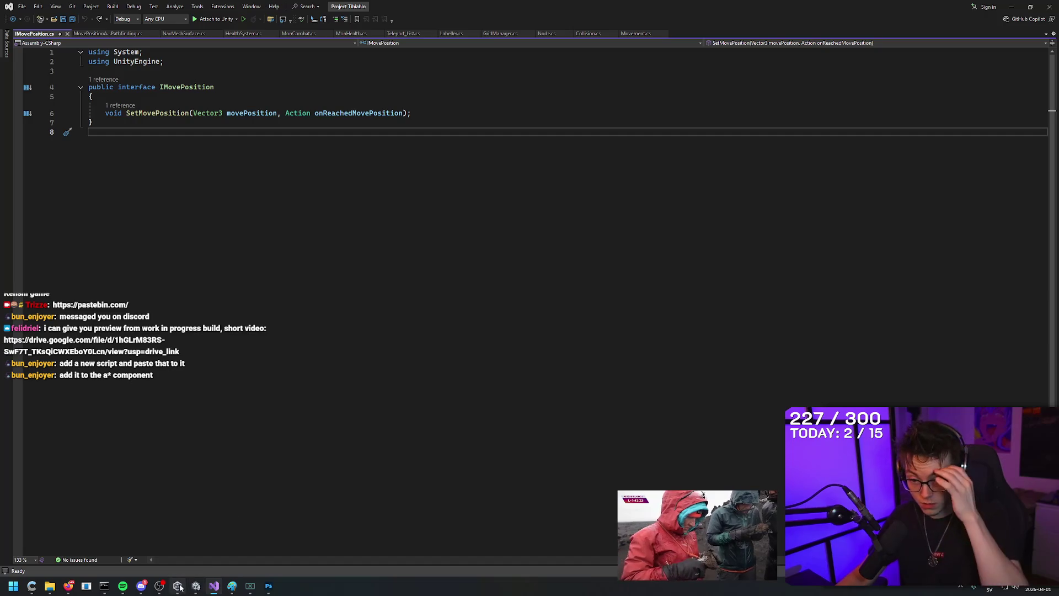
click(197, 589)
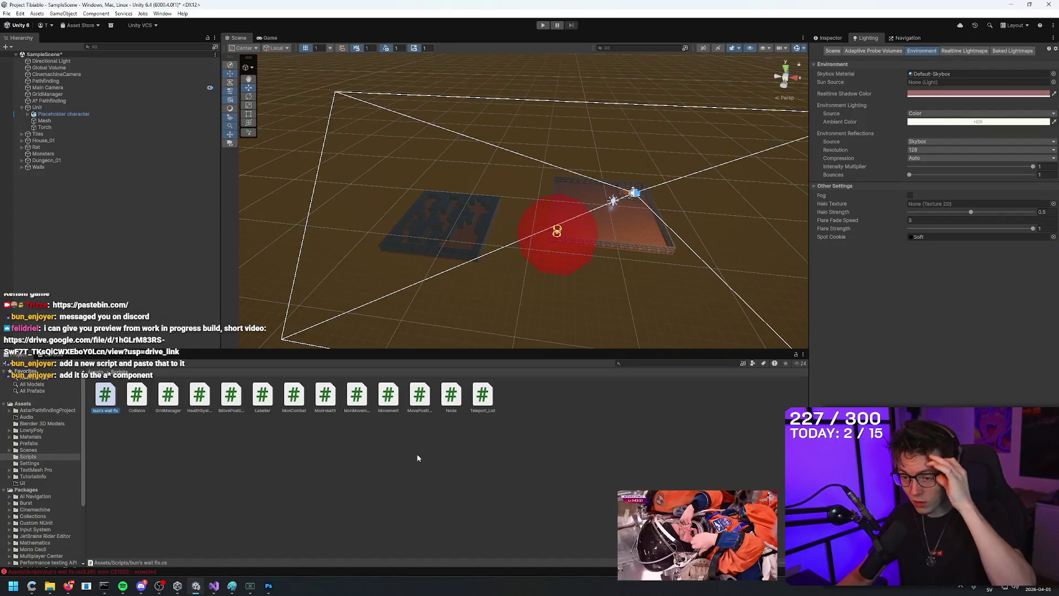
Step: Replace bun's wall fix.cs with the WallConnectionRemover code (checkRadius 0.55), save, and return to Unity
click(371, 422)
double_click(115, 396)
key(ctrl+a)
key(ctrl+v)
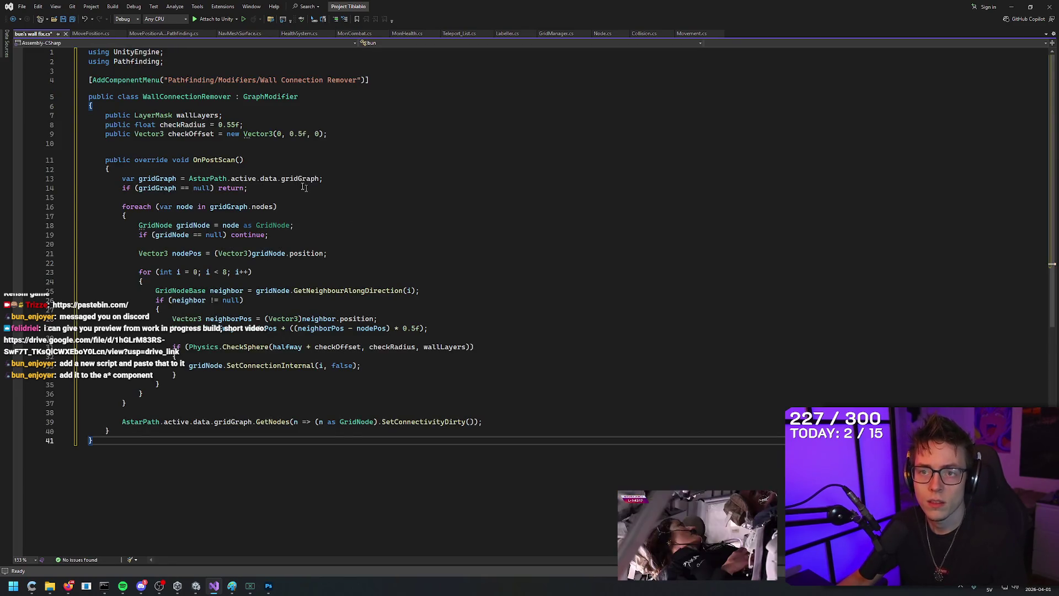
click(217, 96)
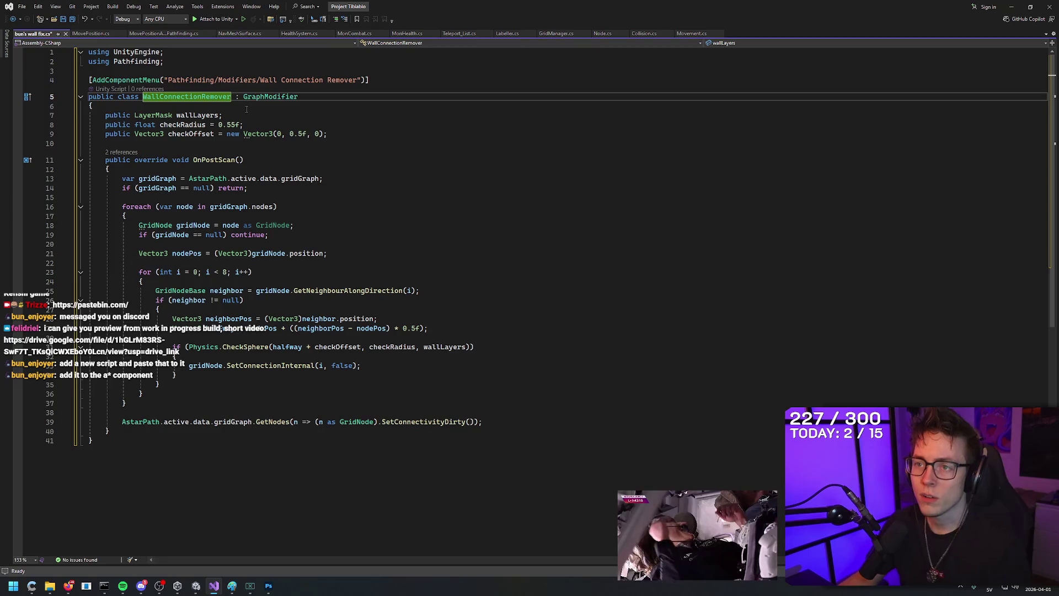
click(307, 97)
click(309, 122)
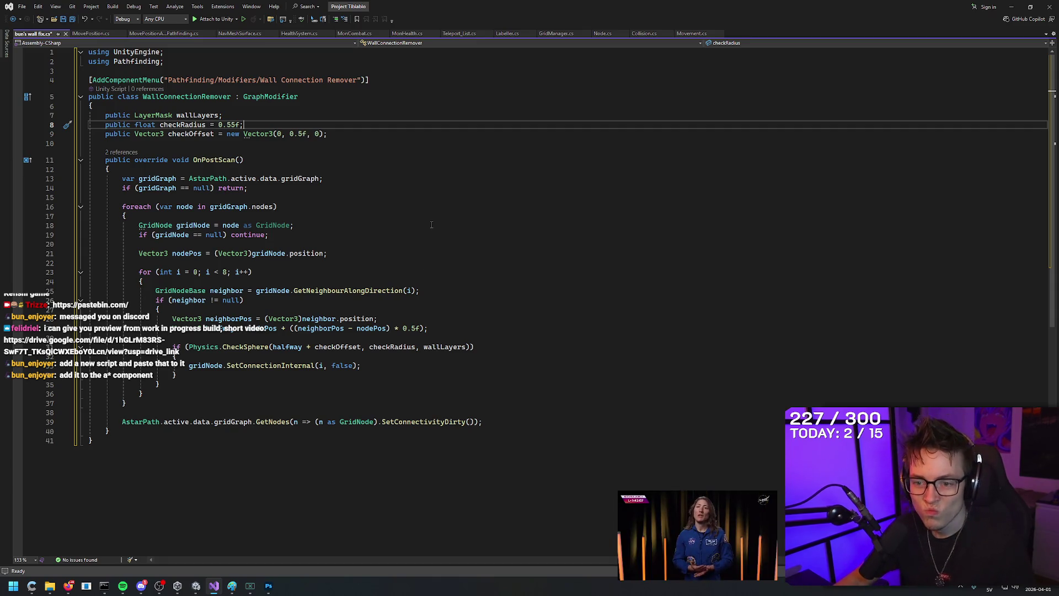
click(379, 226)
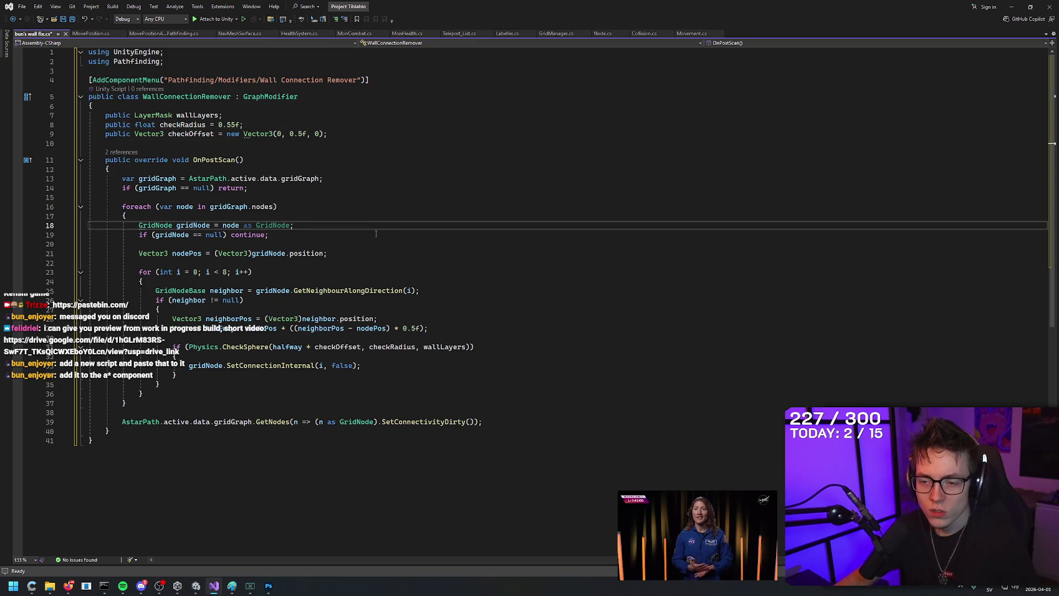
key(ctrl+s)
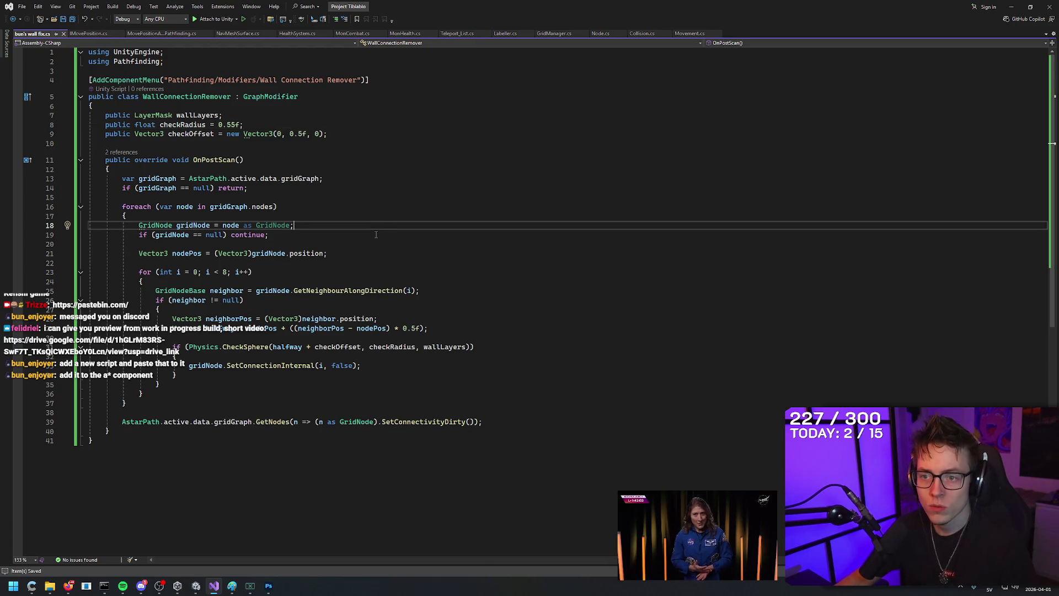
click(192, 589)
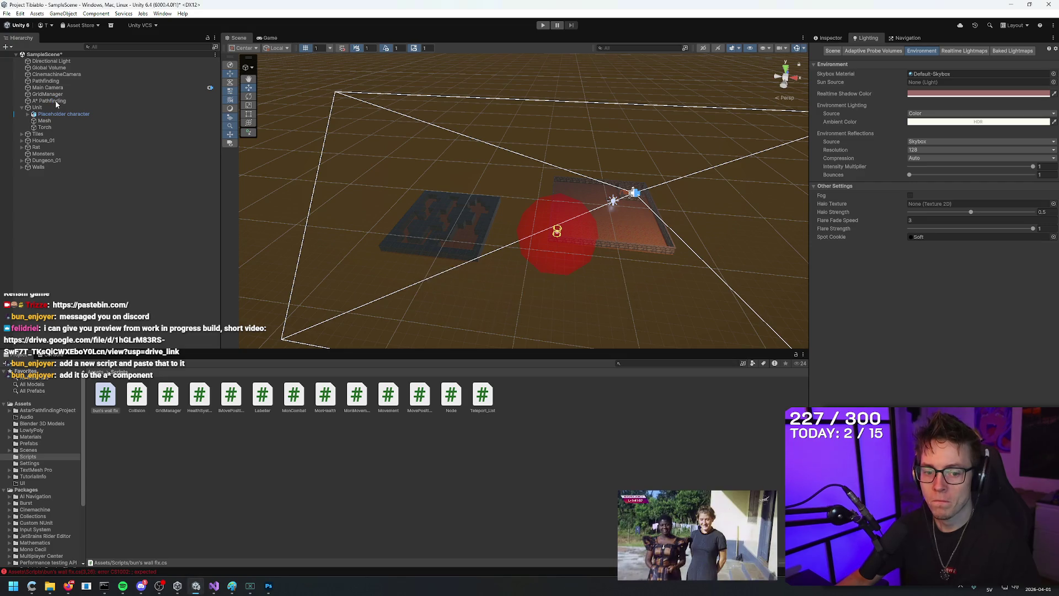
Step: Set the Wall Connection Remover's Wall Layers mask on A* Pathfinding to the Wall layer
click(54, 101)
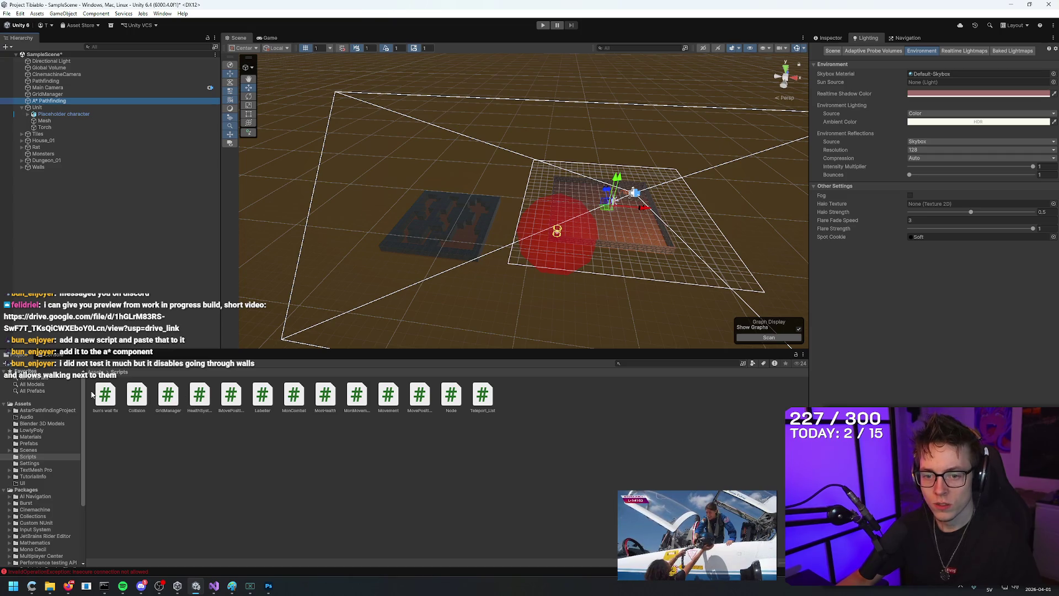
click(59, 102)
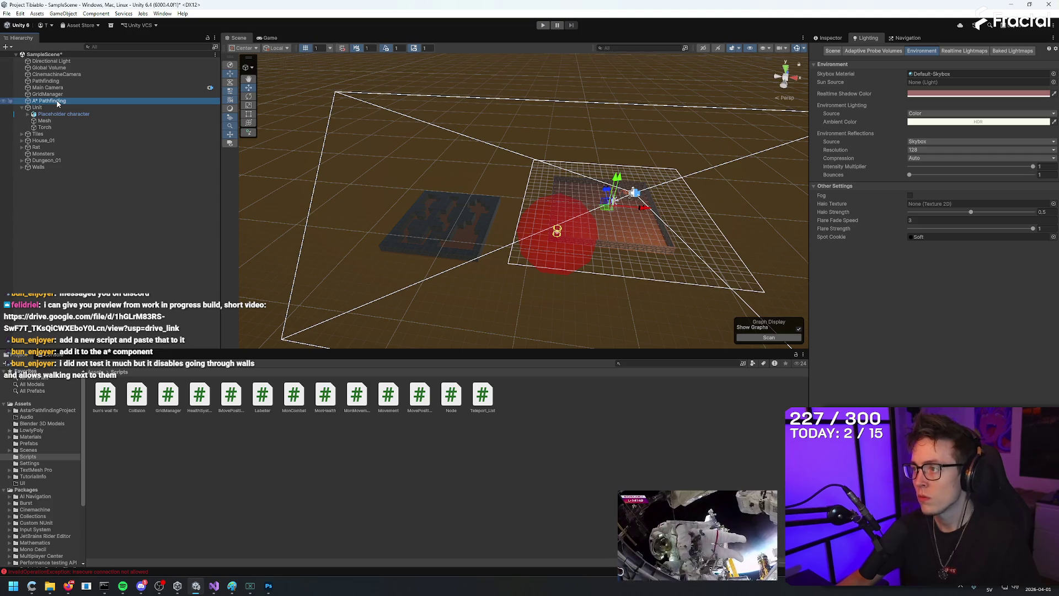
click(829, 38)
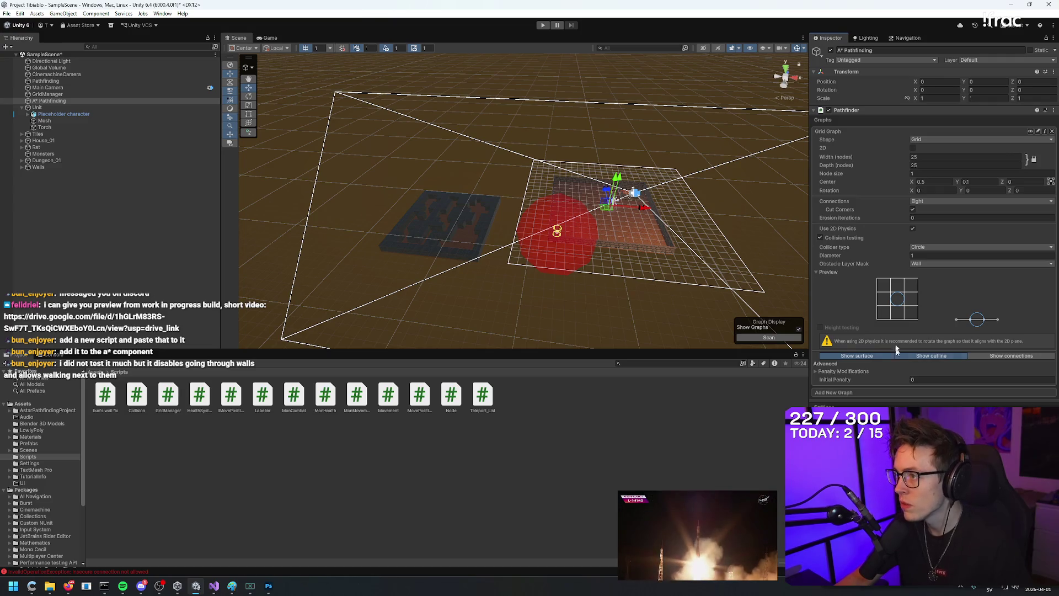
click(814, 111)
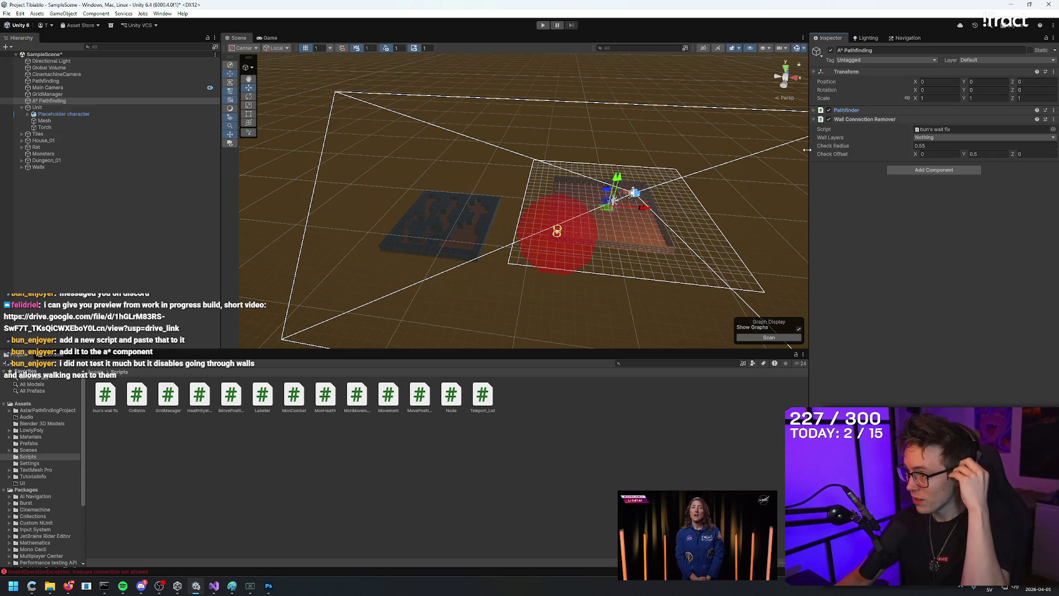
click(947, 138)
click(936, 220)
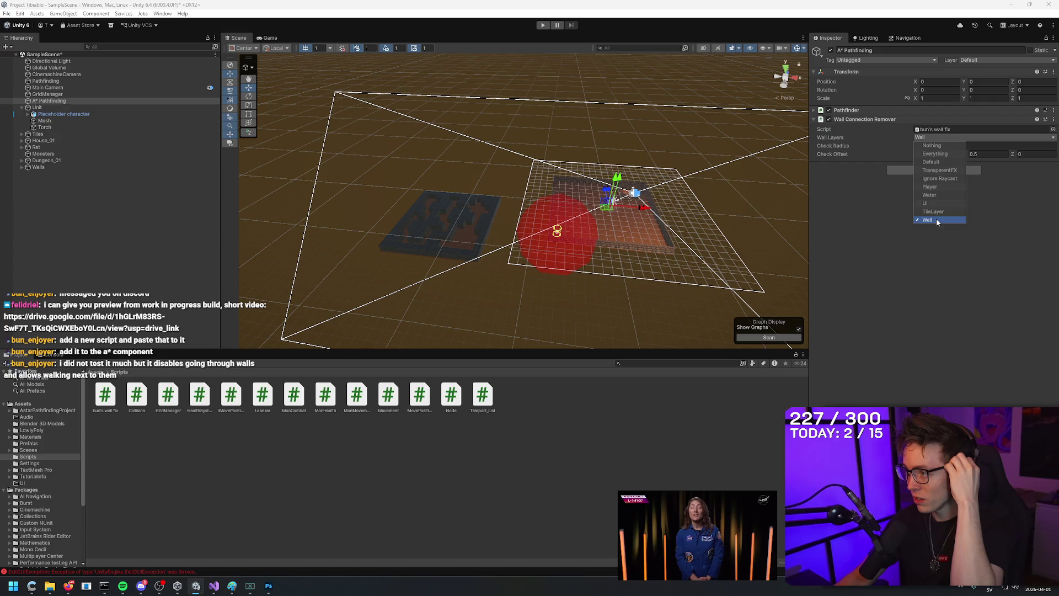
click(883, 252)
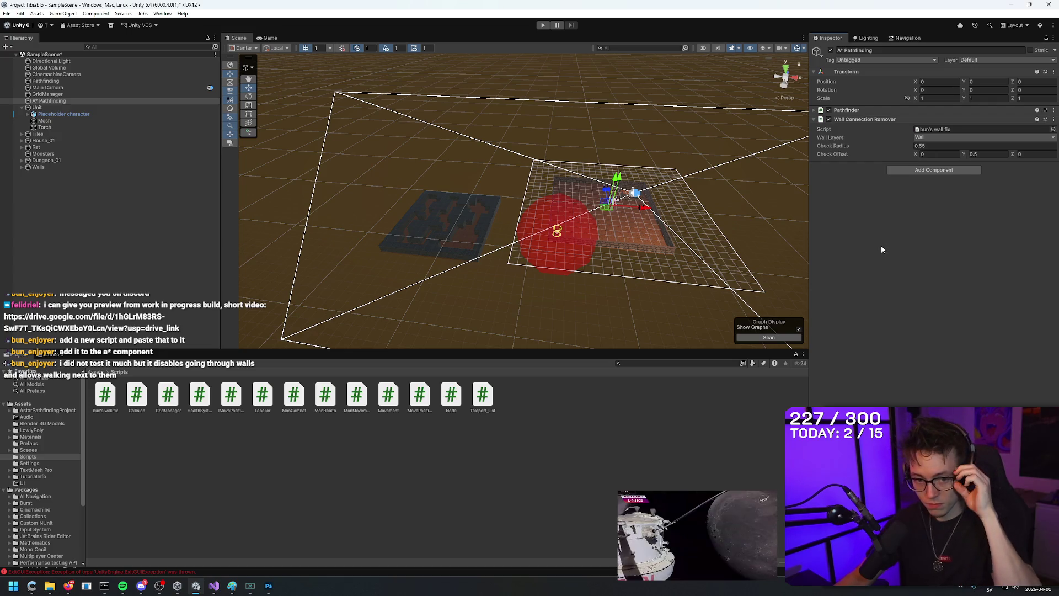
mouse_move(618, 210)
mouse_down()
mouse_move(545, 201)
mouse_move(542, 176)
mouse_up()
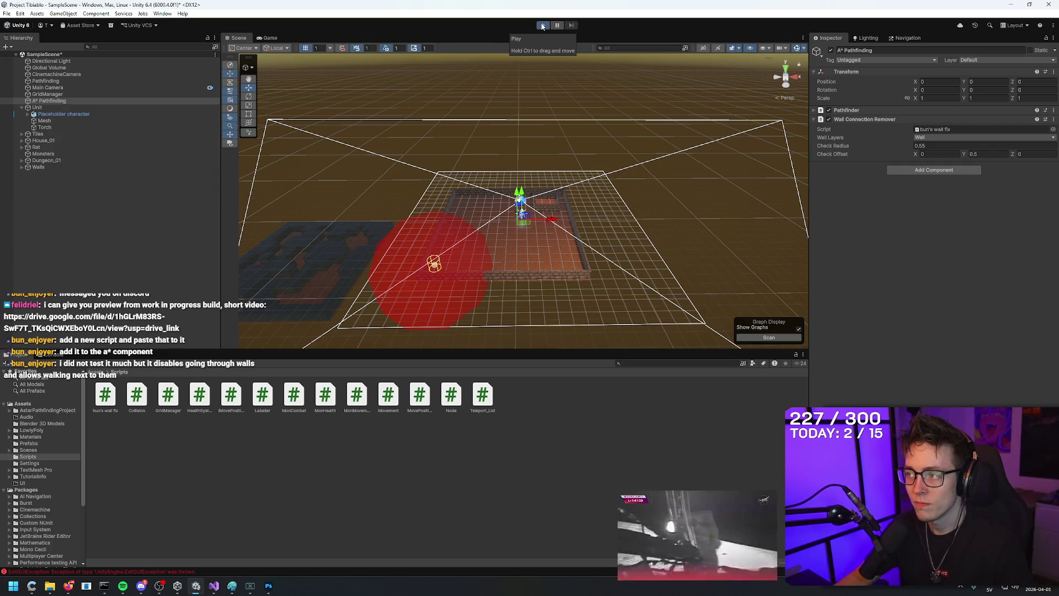
Step: Set the wall remover's Check Radius to 0.2 and test it with a quick play run
click(938, 145)
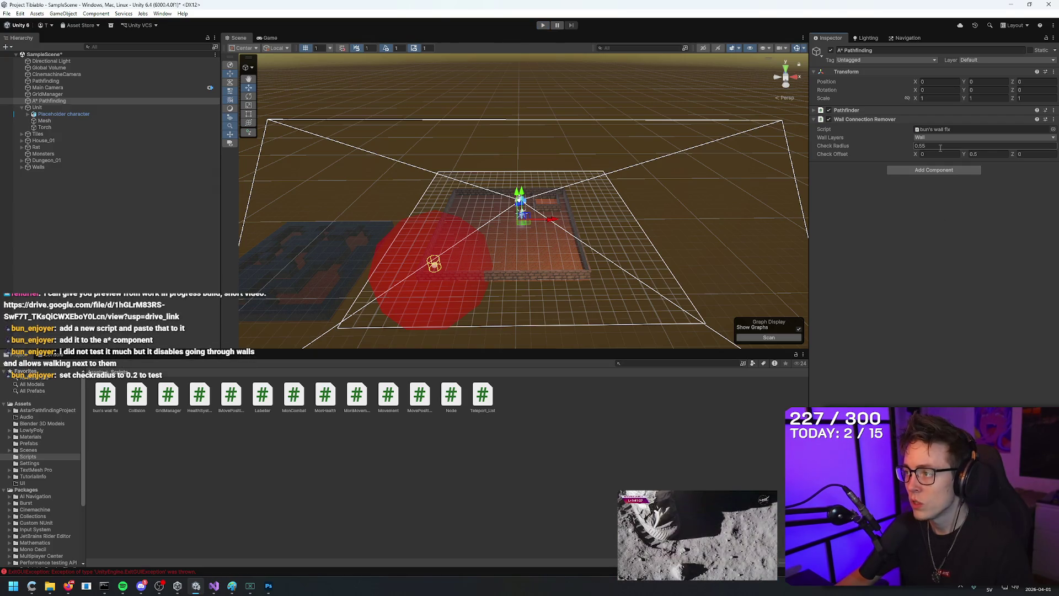
text(0.2)
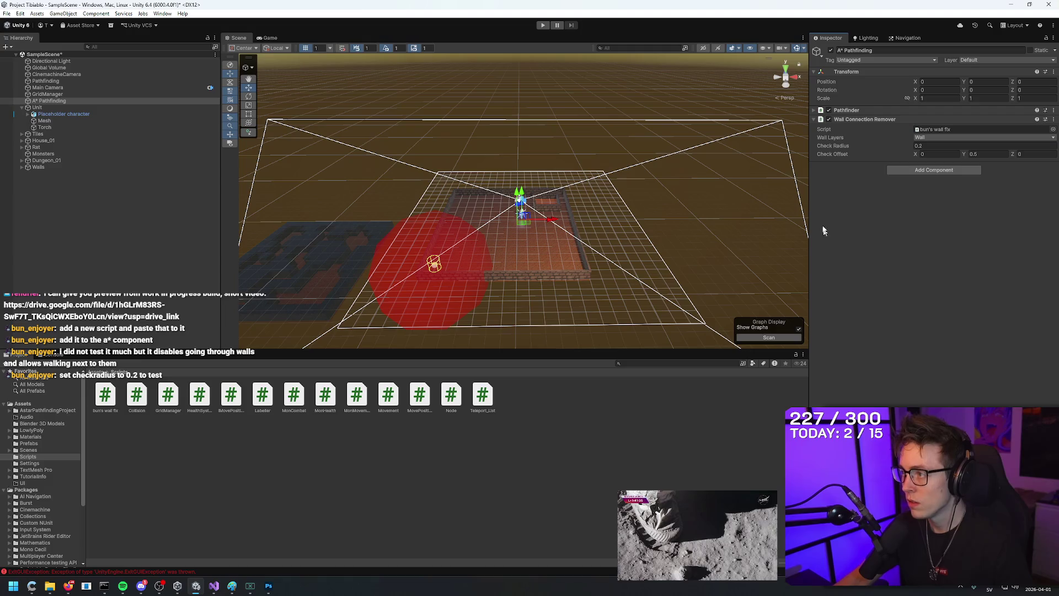
click(543, 25)
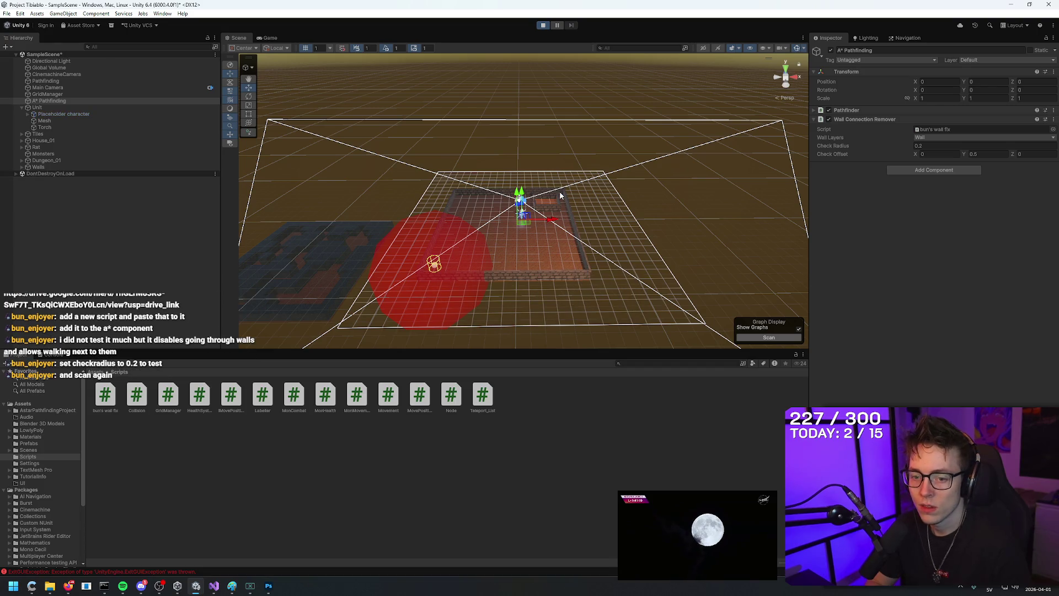
click(543, 25)
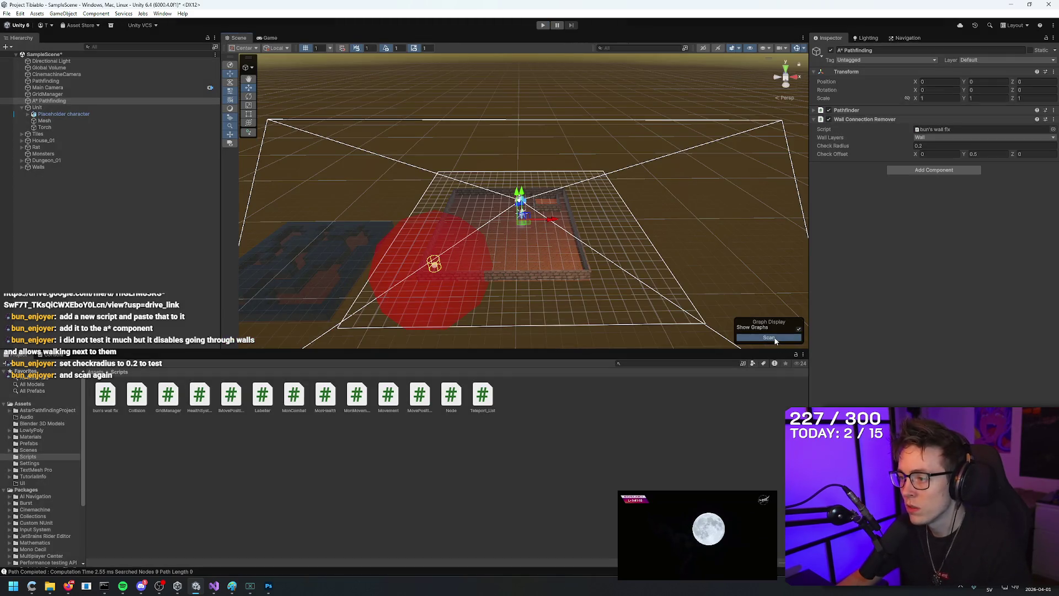
Step: Rescan the pathfinding graph and inspect the rat near the red zone and wall
click(770, 338)
mouse_move(684, 175)
mouse_down()
mouse_move(726, 199)
mouse_move(876, 243)
mouse_move(864, 202)
mouse_move(872, 186)
mouse_move(780, 229)
mouse_move(610, 250)
mouse_move(640, 239)
mouse_up()
drag(451, 306, 469, 224)
click(479, 204)
mouse_move(650, 241)
mouse_down()
mouse_move(688, 246)
mouse_move(664, 286)
mouse_move(710, 166)
mouse_move(693, 177)
mouse_move(704, 121)
mouse_move(705, 215)
mouse_move(783, 171)
mouse_up()
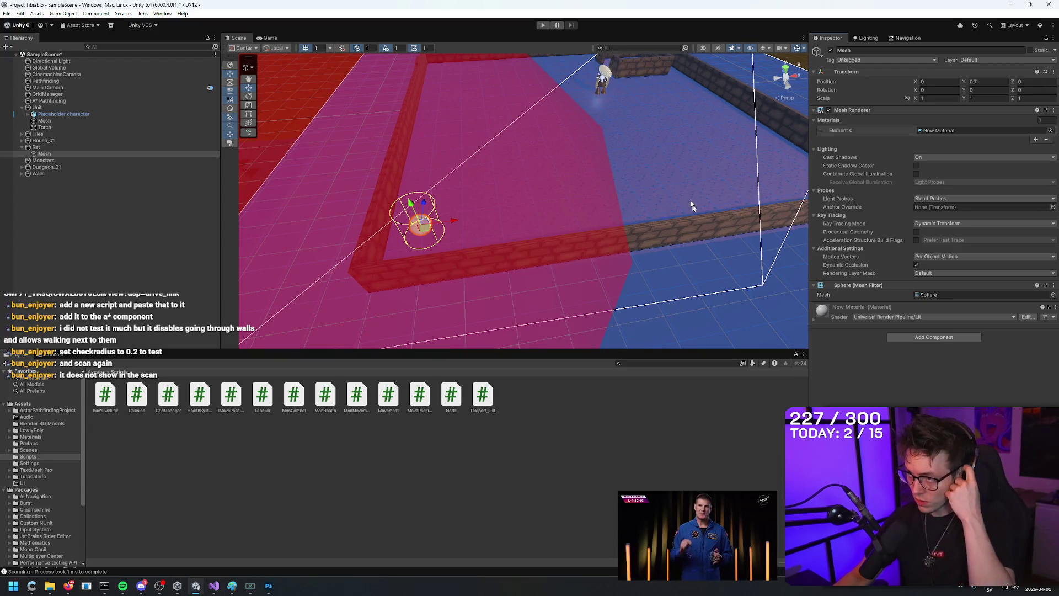
click(544, 25)
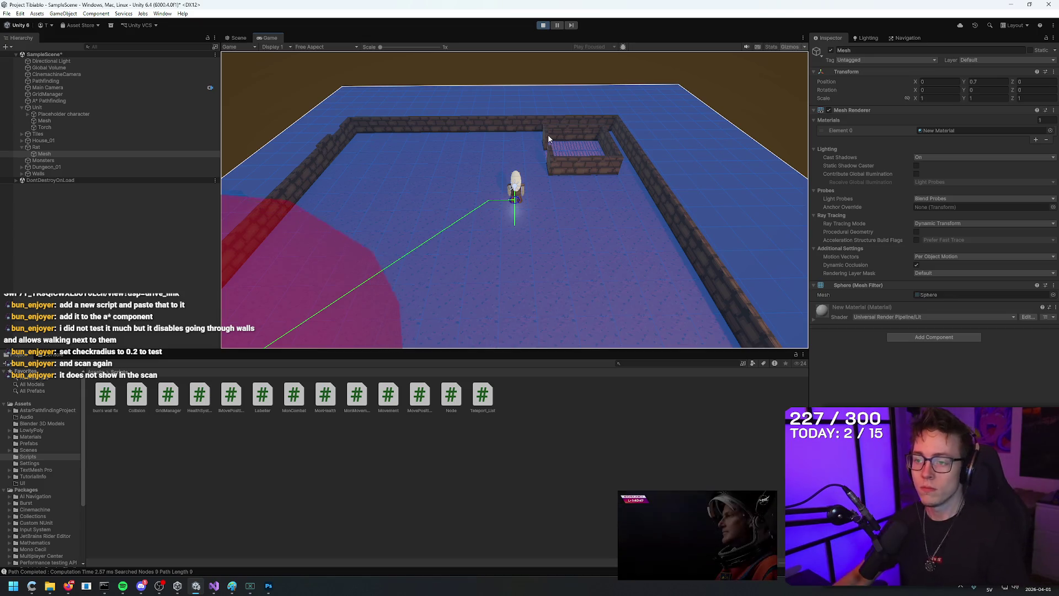
click(548, 136)
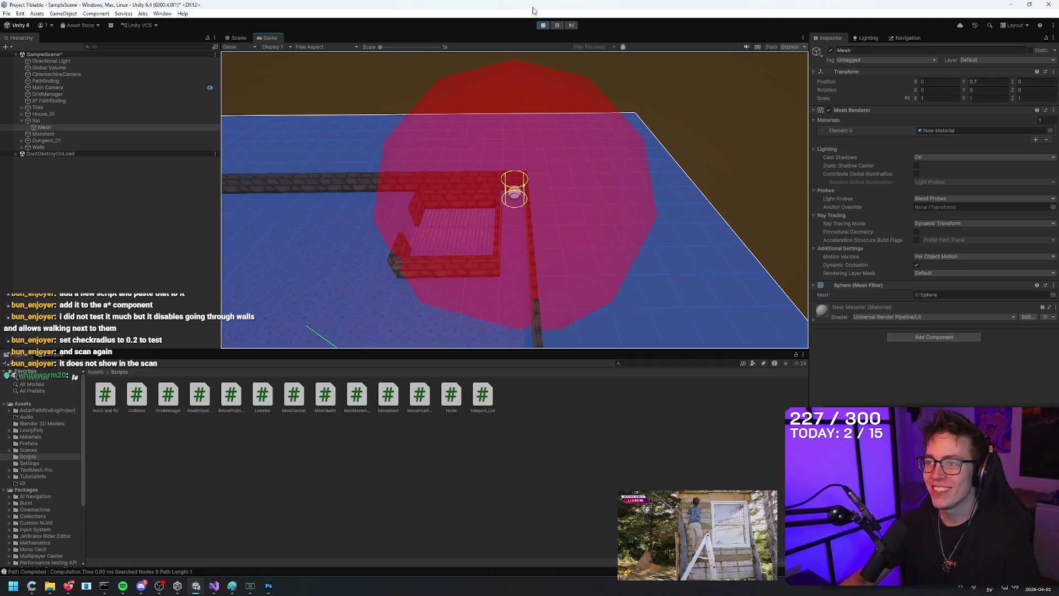
click(543, 25)
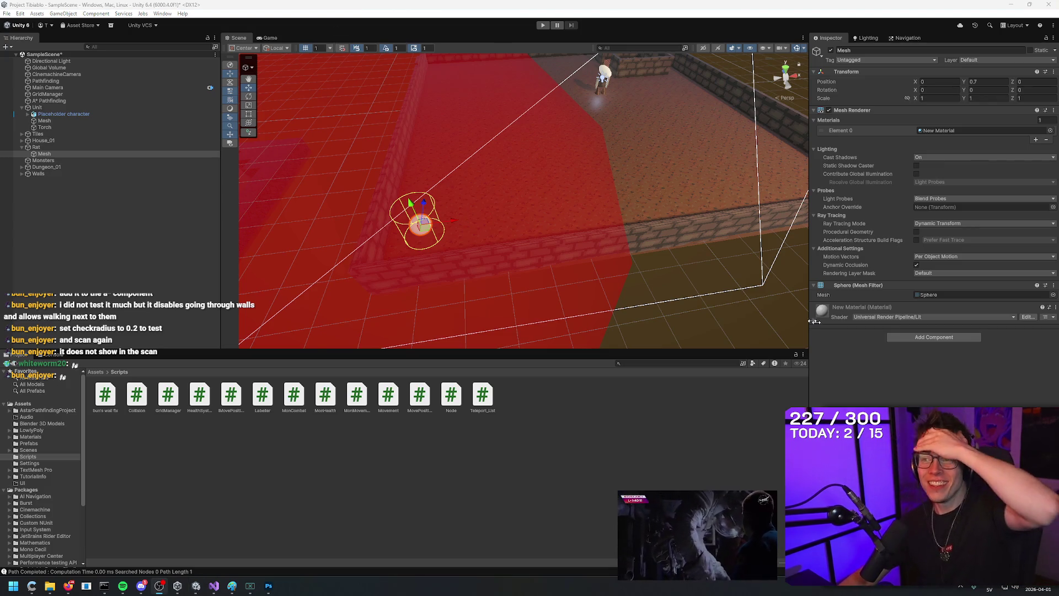
mouse_move(626, 140)
mouse_down()
mouse_move(641, 36)
mouse_move(529, 139)
mouse_move(608, 105)
mouse_up()
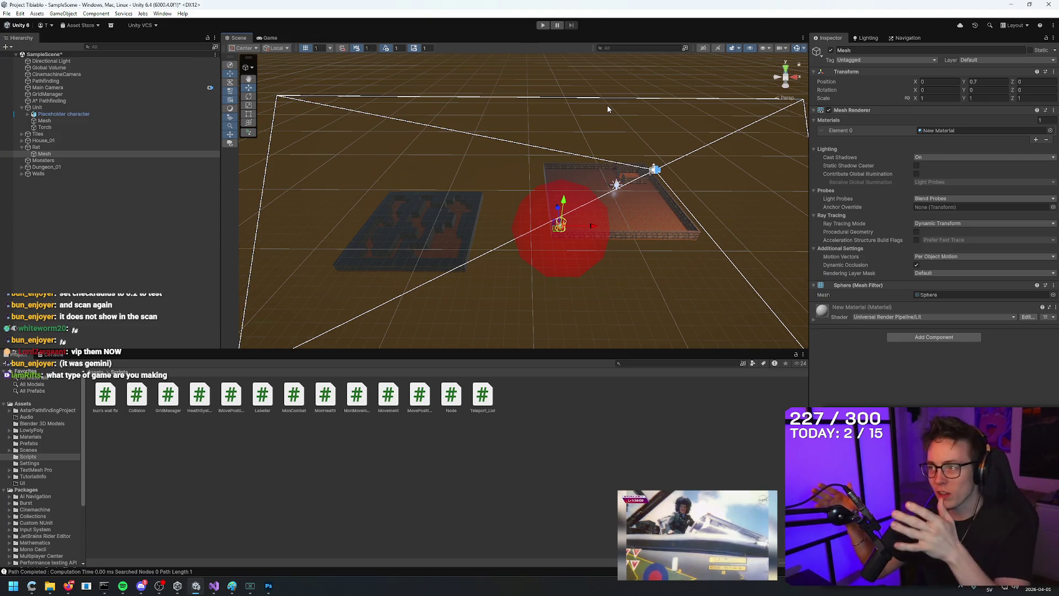
drag(600, 131, 605, 160)
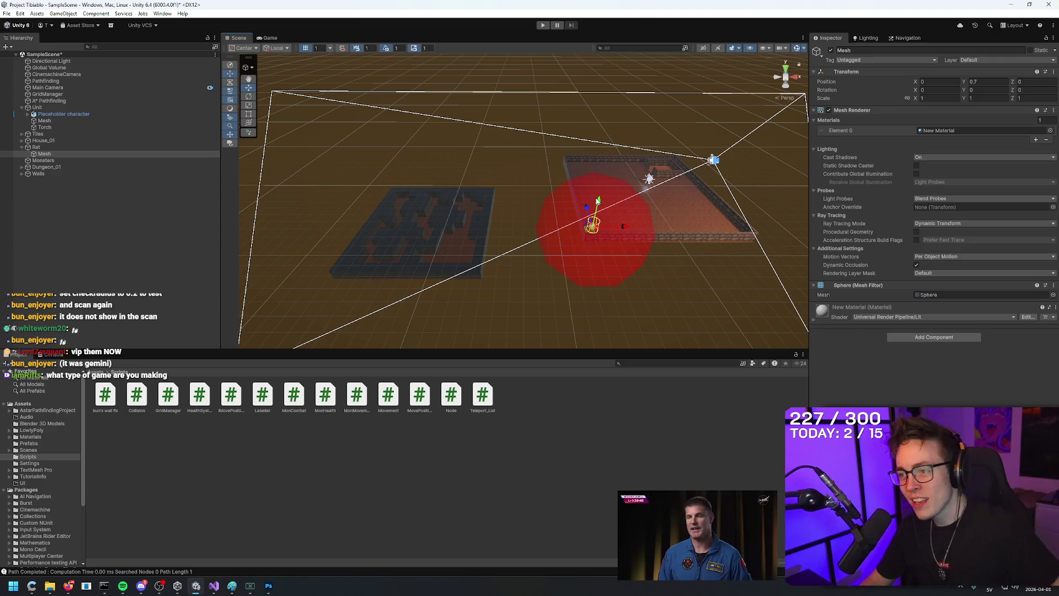
mouse_move(520, 169)
mouse_down()
mouse_move(565, 130)
mouse_move(532, 102)
mouse_up()
mouse_move(420, 100)
mouse_down()
mouse_move(584, 120)
mouse_move(362, 213)
mouse_move(498, 161)
mouse_move(558, 99)
mouse_move(526, 159)
mouse_move(567, 195)
mouse_up()
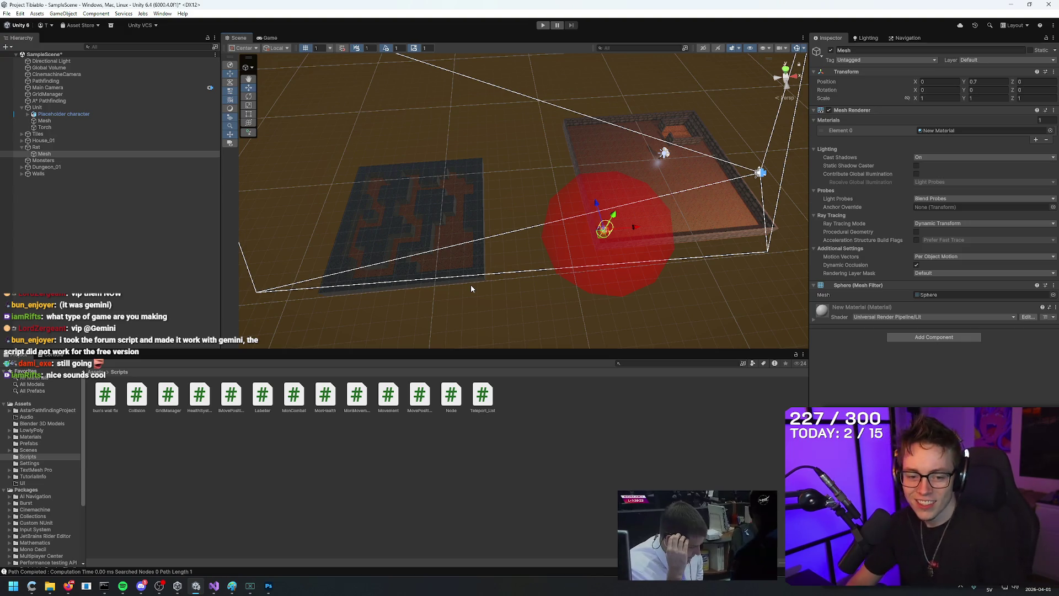
mouse_move(469, 279)
mouse_down()
mouse_move(485, 213)
mouse_move(539, 138)
mouse_move(789, 130)
mouse_move(715, 161)
mouse_up()
Step: Give the Torch light Range 5 and Temperature 6000 K, then run the game
click(61, 127)
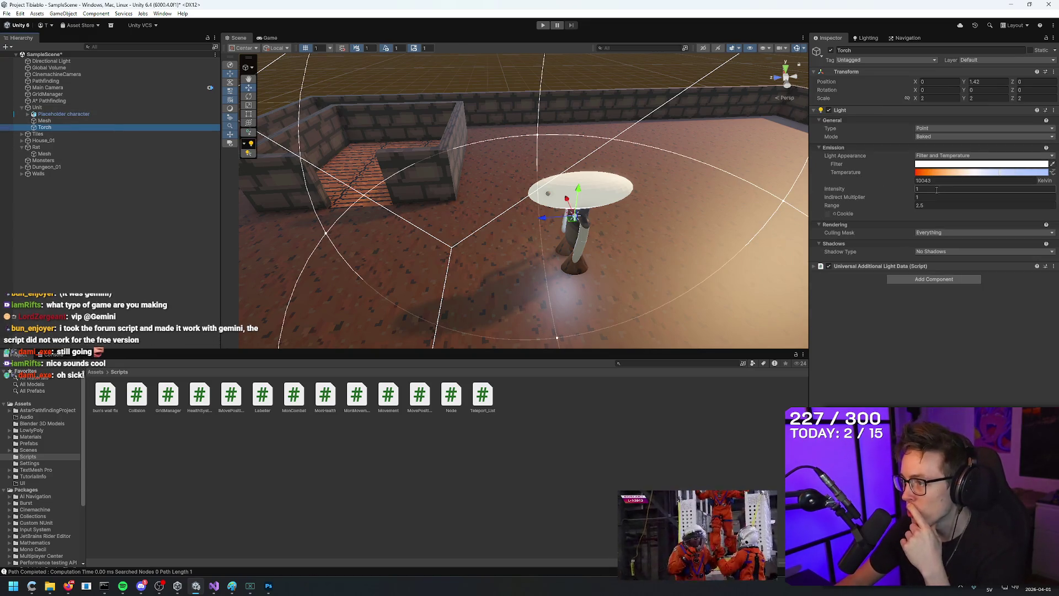
click(932, 205)
text(5)
click(945, 180)
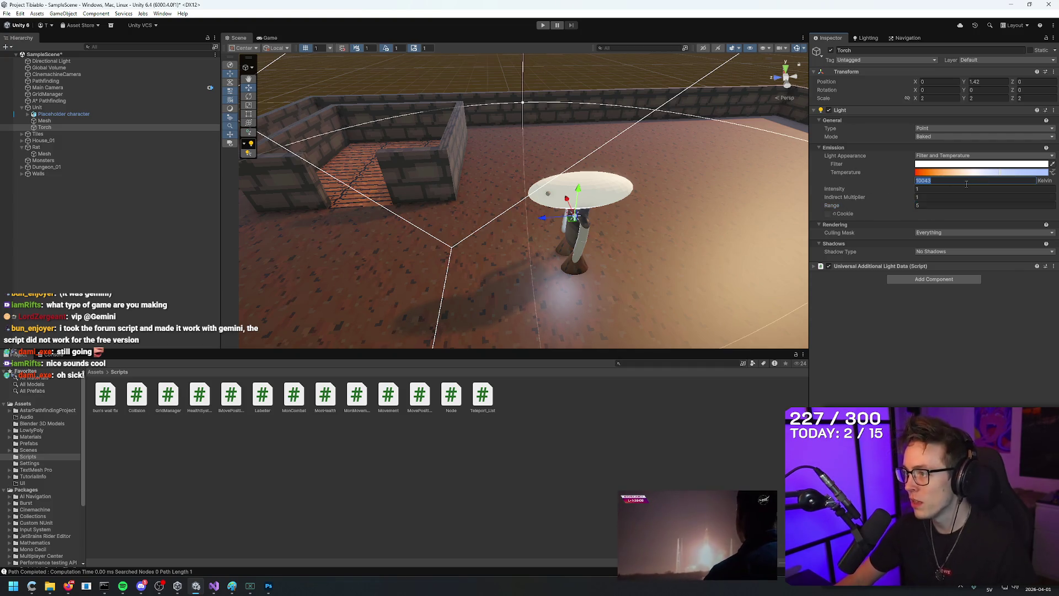
text(6000)
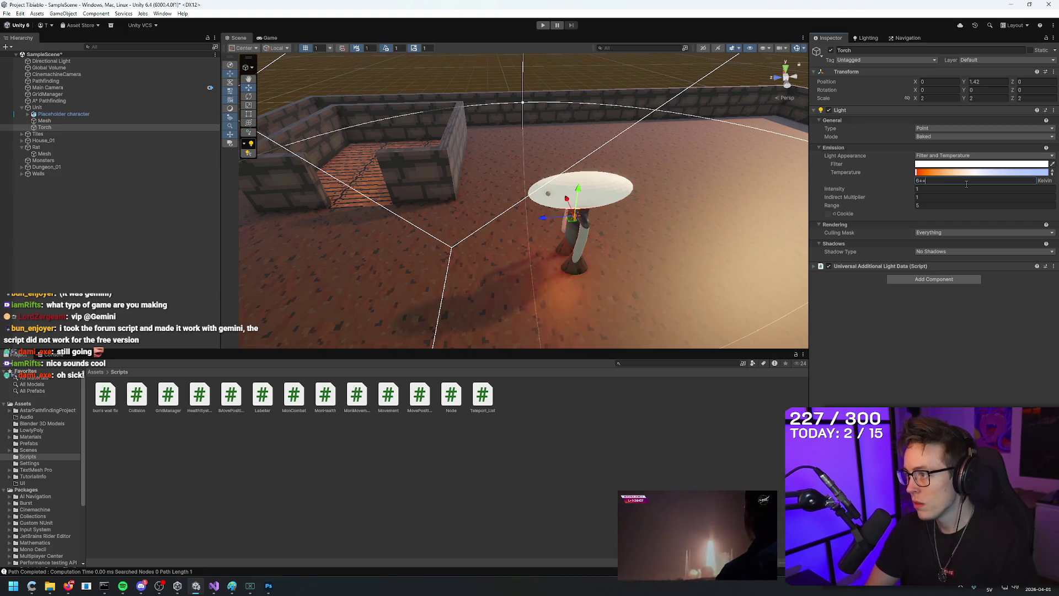
mouse_move(567, 182)
mouse_down()
mouse_move(406, 177)
mouse_move(406, 205)
mouse_up()
click(543, 25)
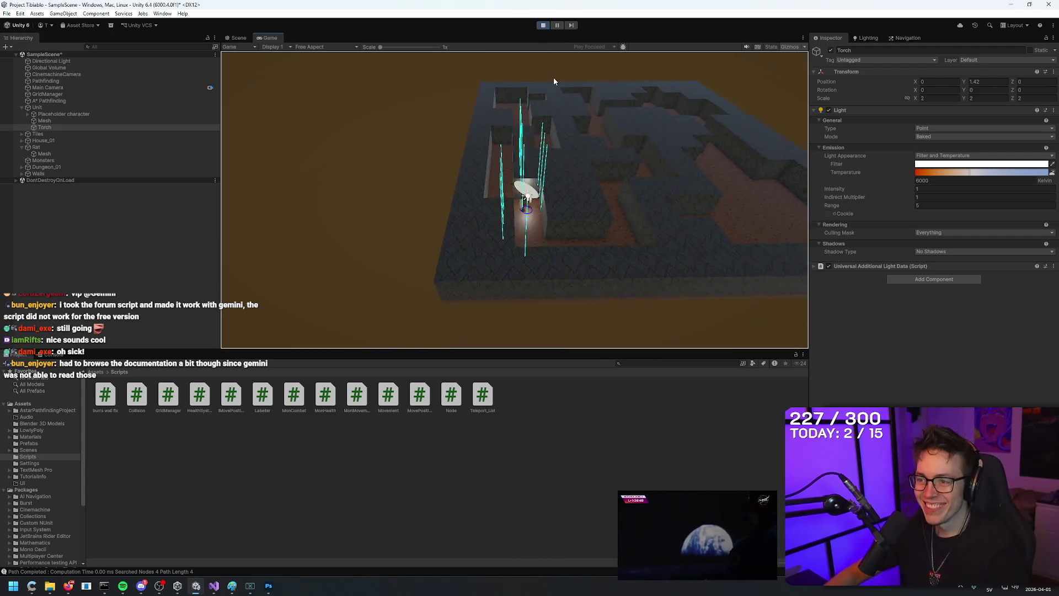
Step: Set the environment reflections Intensity Multiplier to 1 and send the unit to a new spot
click(867, 37)
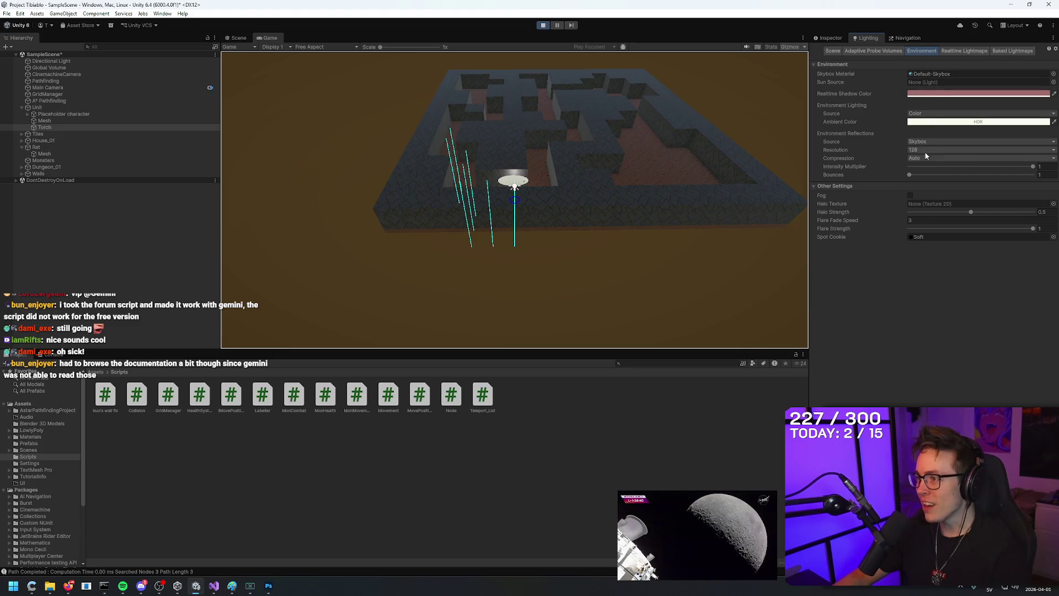
mouse_move(1022, 168)
mouse_down()
mouse_move(971, 166)
mouse_move(1032, 167)
mouse_move(960, 167)
mouse_move(1033, 167)
mouse_up()
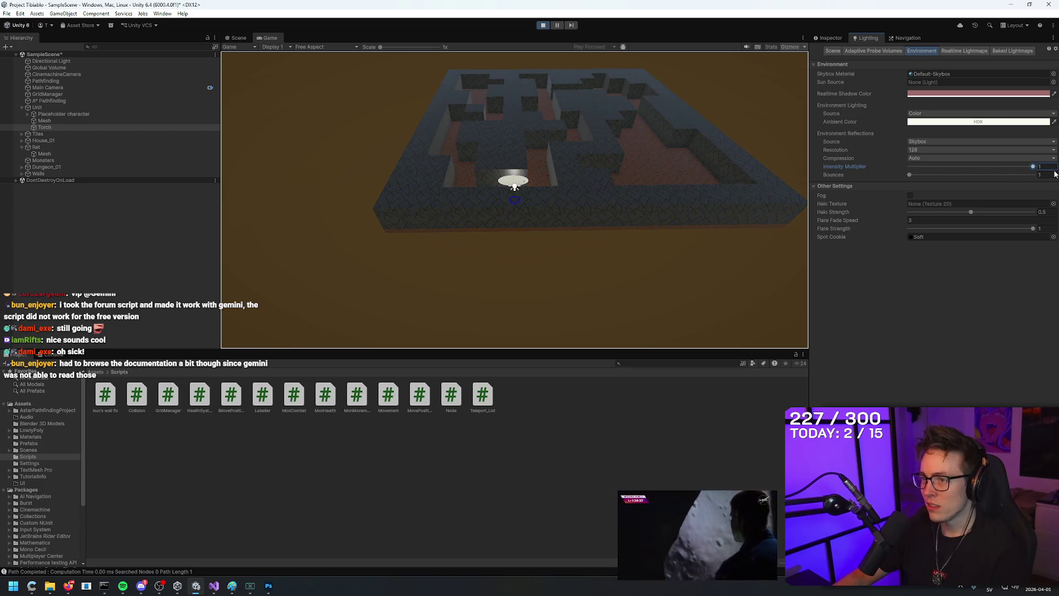
click(687, 267)
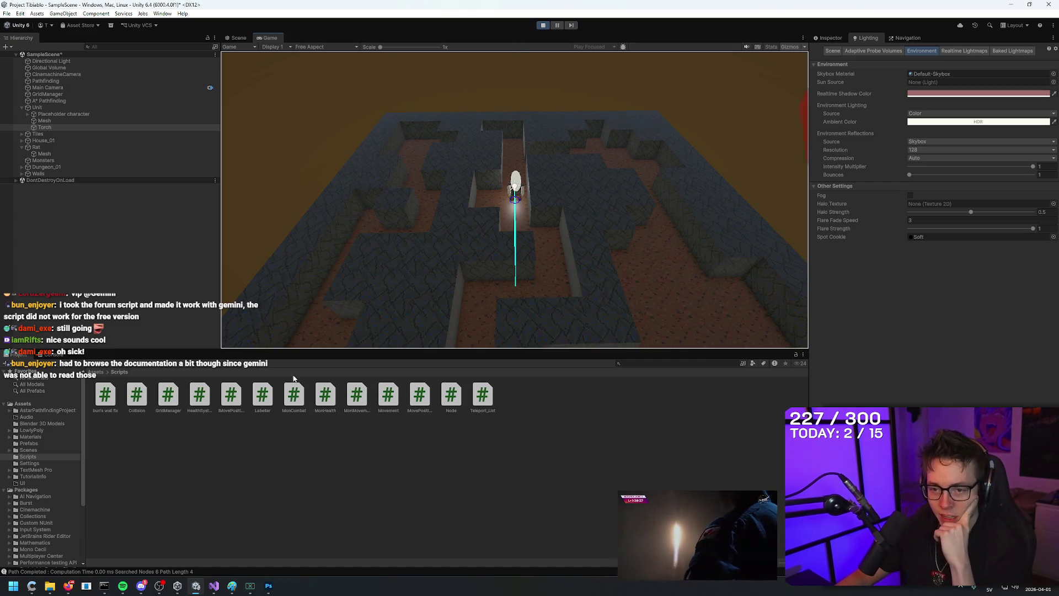
Step: Stop the game and select the Dungeon_Wall_01 prefab in the Prefabs folder
click(543, 24)
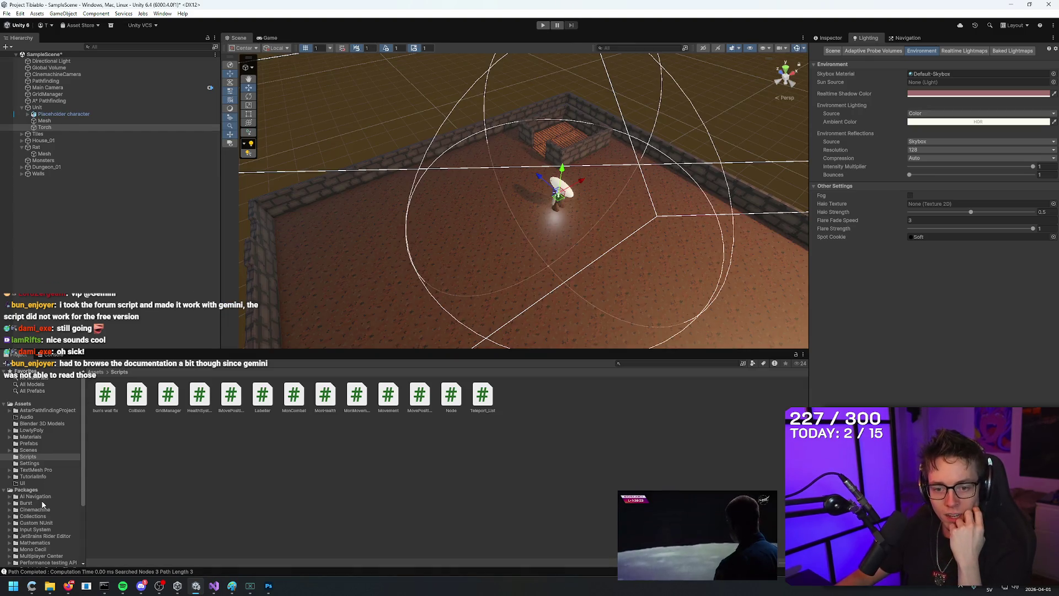
click(29, 443)
click(104, 394)
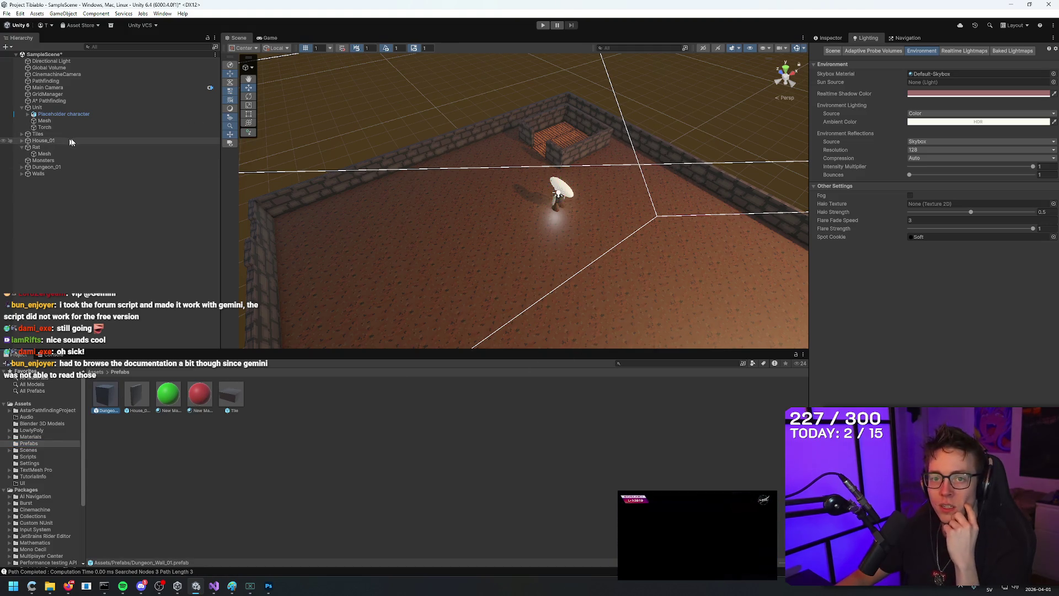
double_click(99, 400)
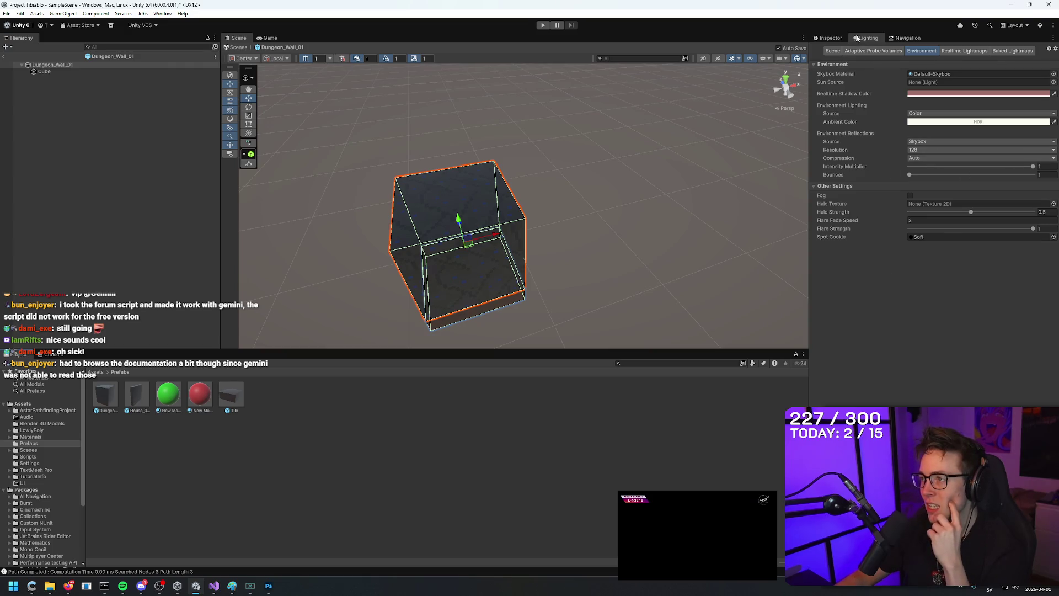
click(830, 37)
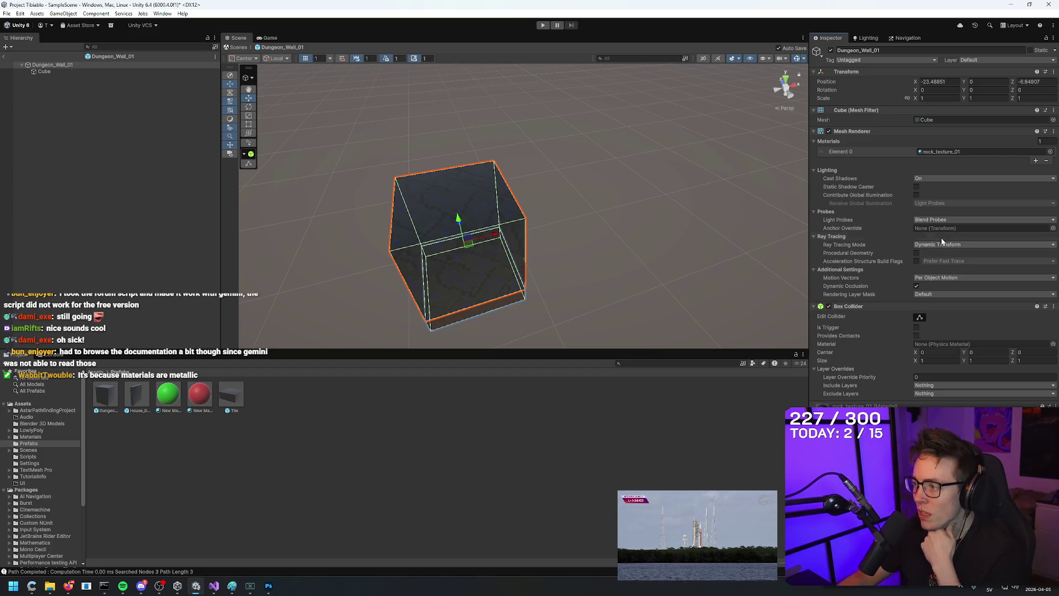
click(43, 72)
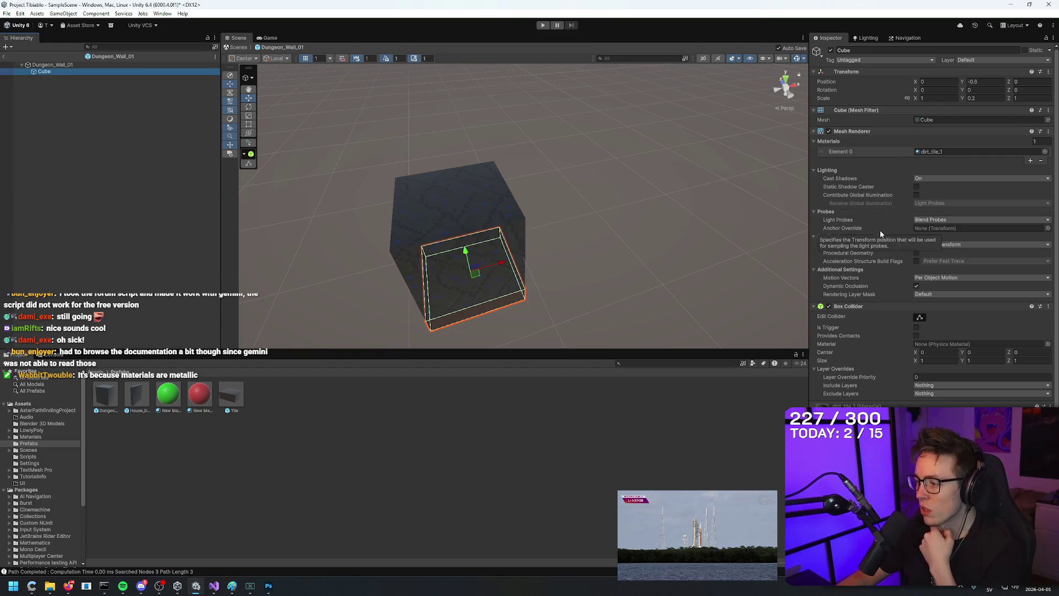
scroll(886, 317, down, 3)
click(941, 372)
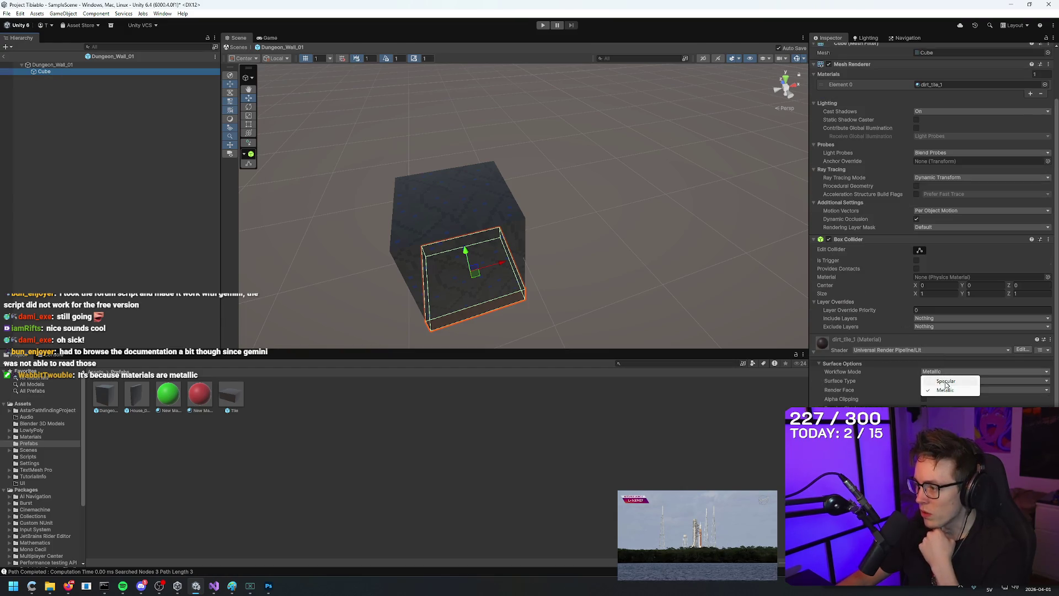
click(946, 386)
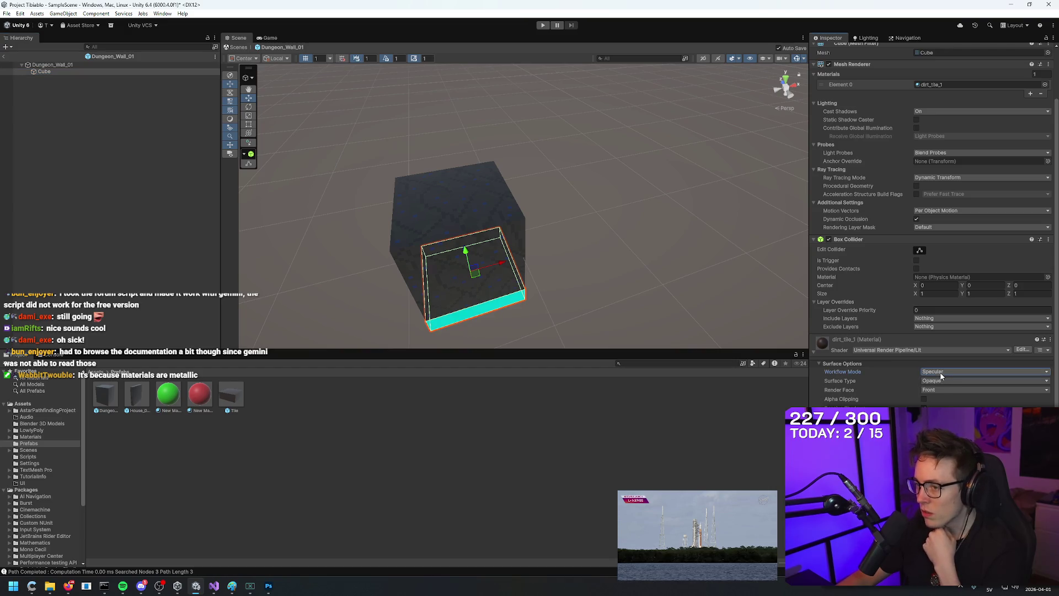
click(942, 372)
click(944, 387)
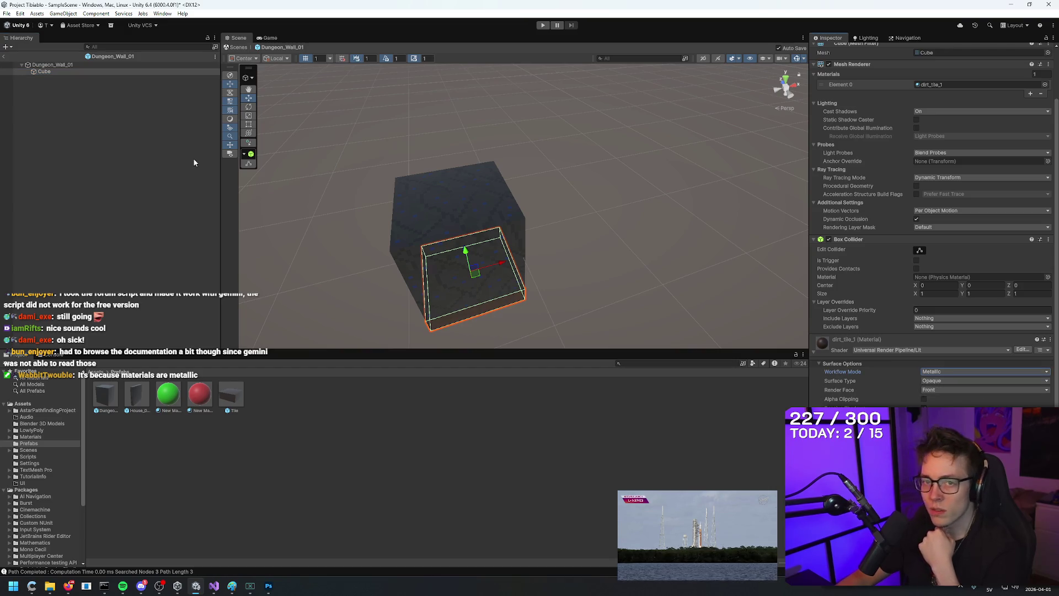
click(50, 65)
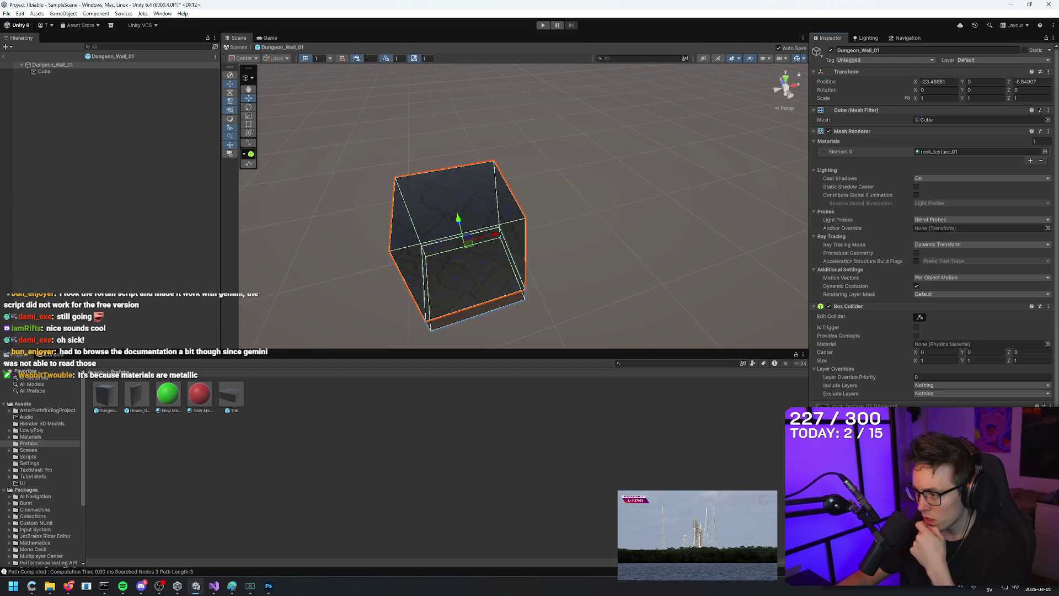
scroll(934, 225, down, 3)
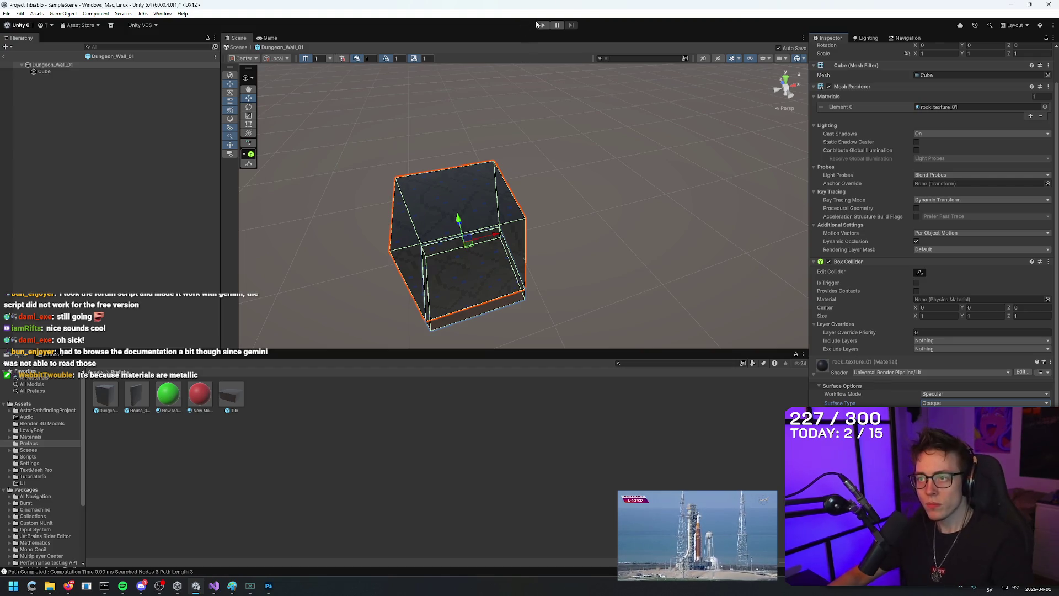
click(5, 57)
mouse_move(386, 177)
mouse_down()
mouse_move(421, 161)
mouse_move(553, 151)
mouse_move(553, 118)
mouse_move(569, 140)
mouse_move(557, 44)
mouse_move(573, 183)
mouse_move(567, 156)
mouse_move(579, 157)
mouse_up()
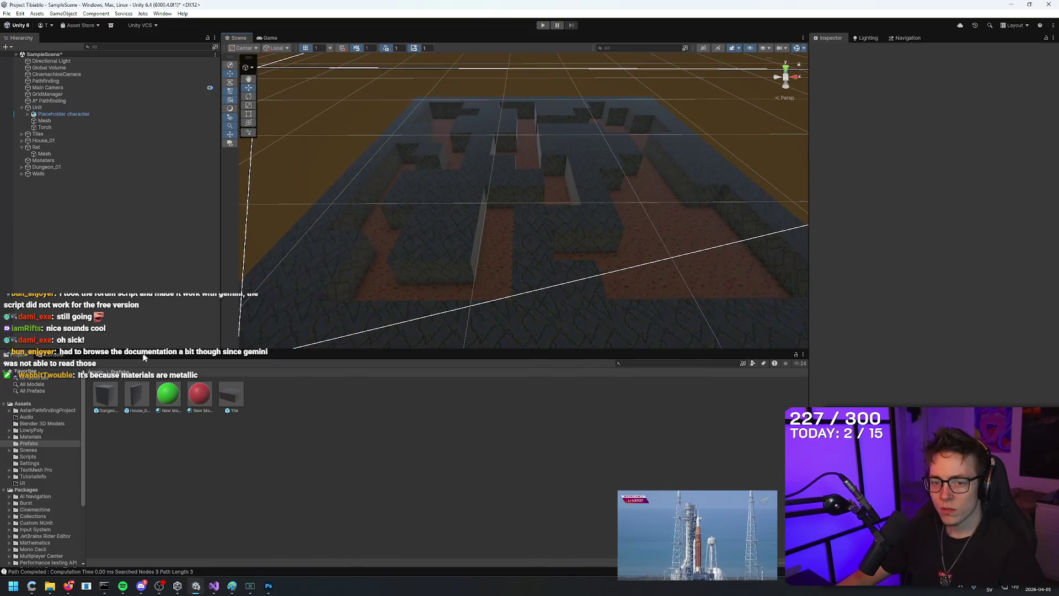
click(106, 396)
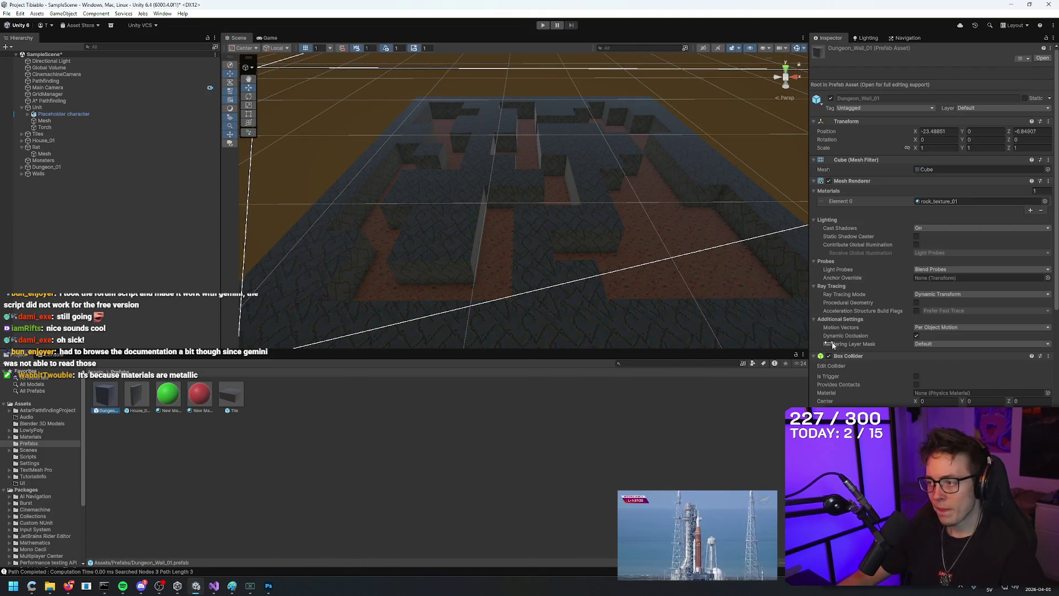
Step: Switch rock_texture_01 to the Metallic workflow and review its smoothness source options
scroll(904, 376, down, 5)
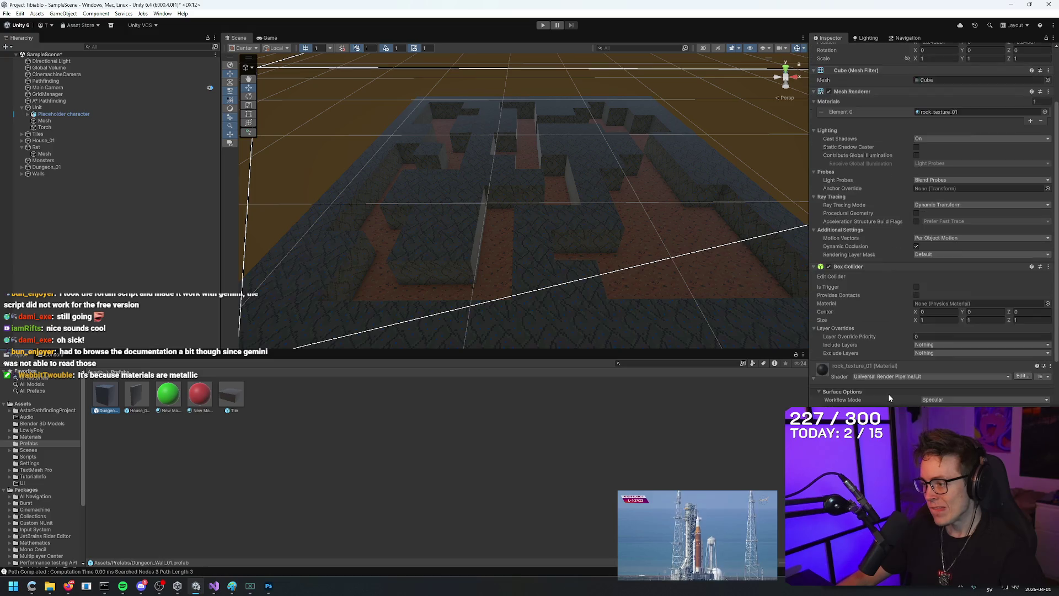
click(946, 289)
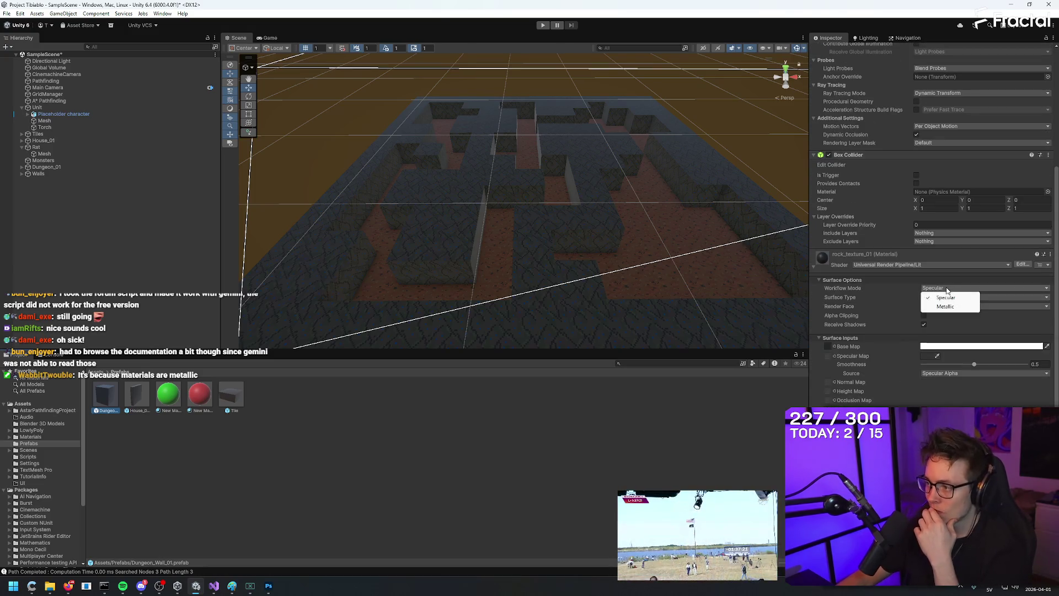
click(947, 307)
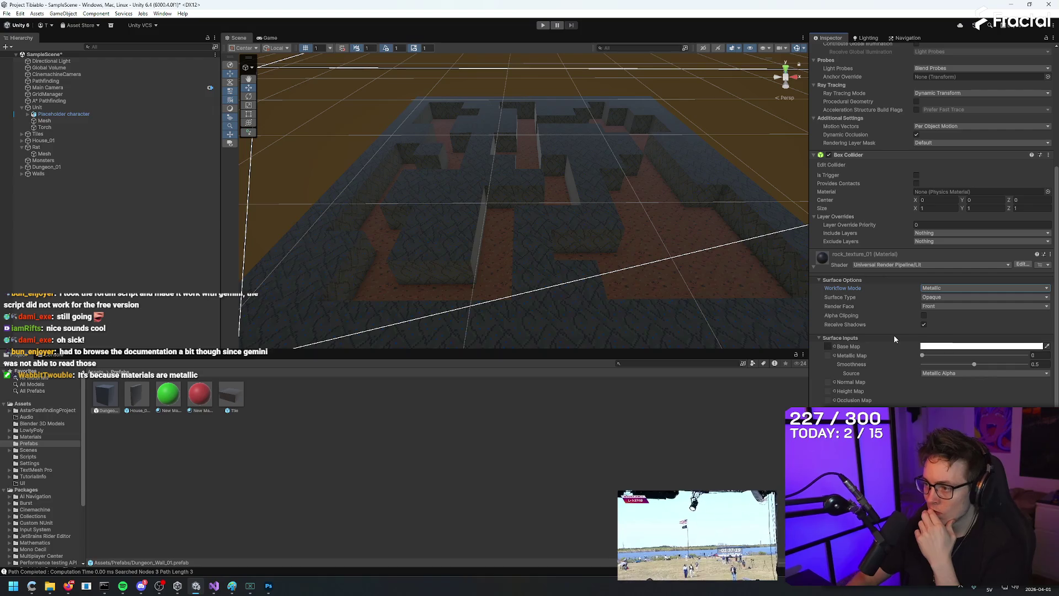
scroll(896, 356, down, 2)
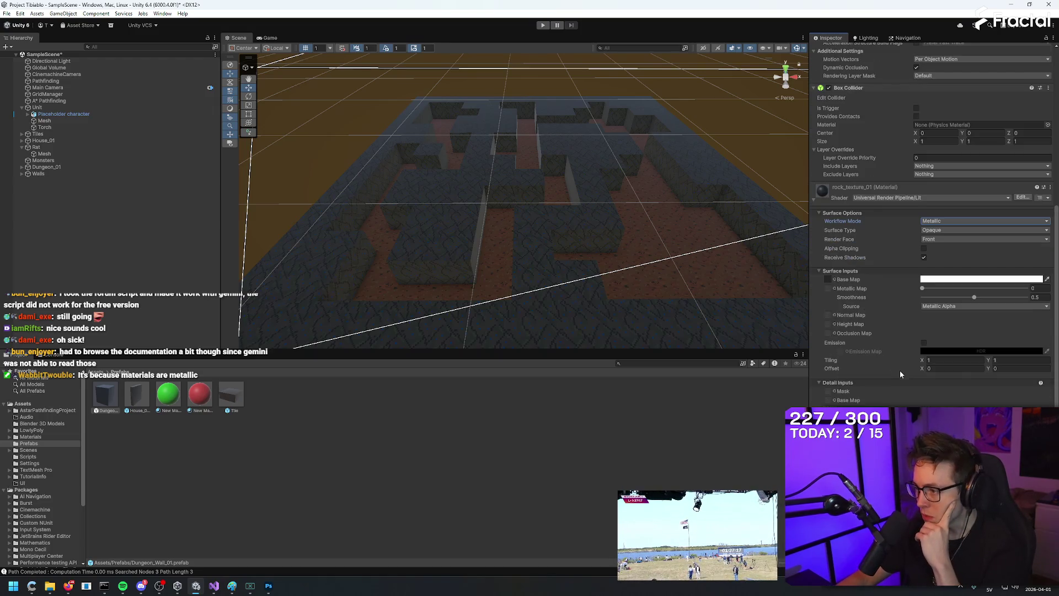
click(942, 307)
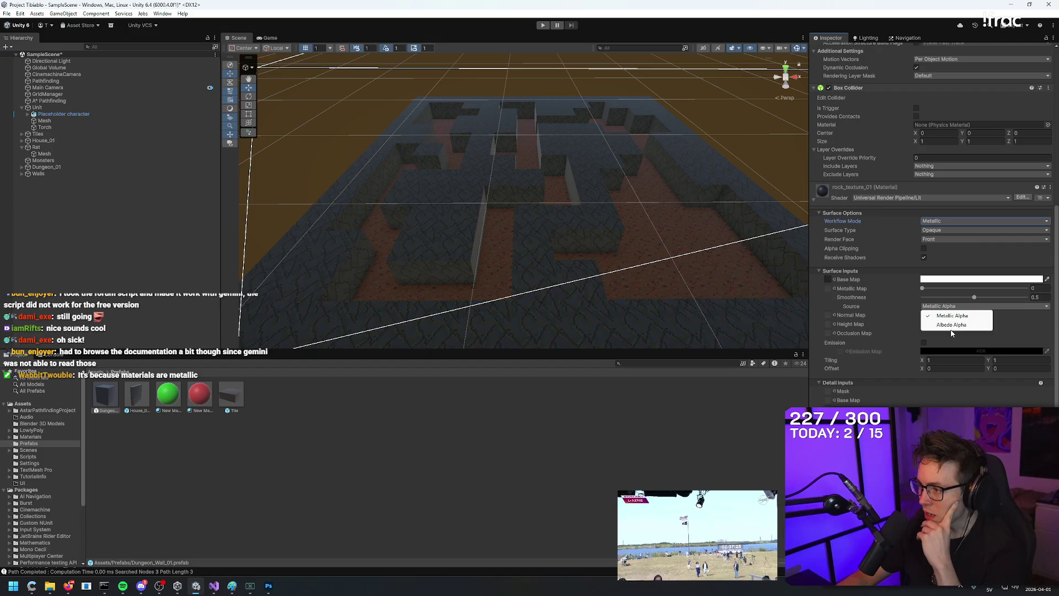
key(Escape)
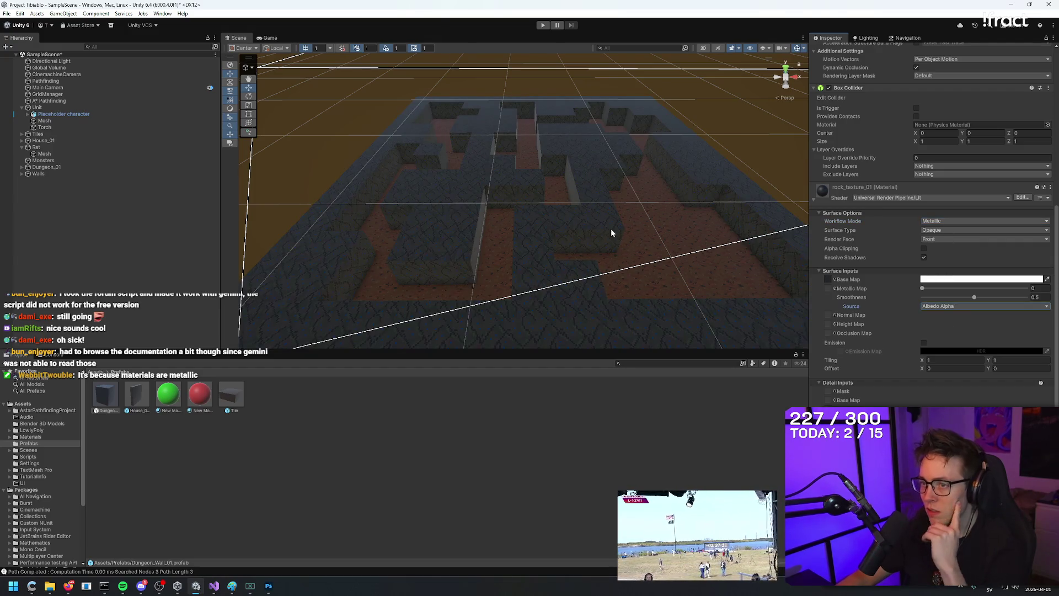
Step: Try the Specular workflow, revert to Metallic, and use Metallic Alpha as smoothness source
click(944, 230)
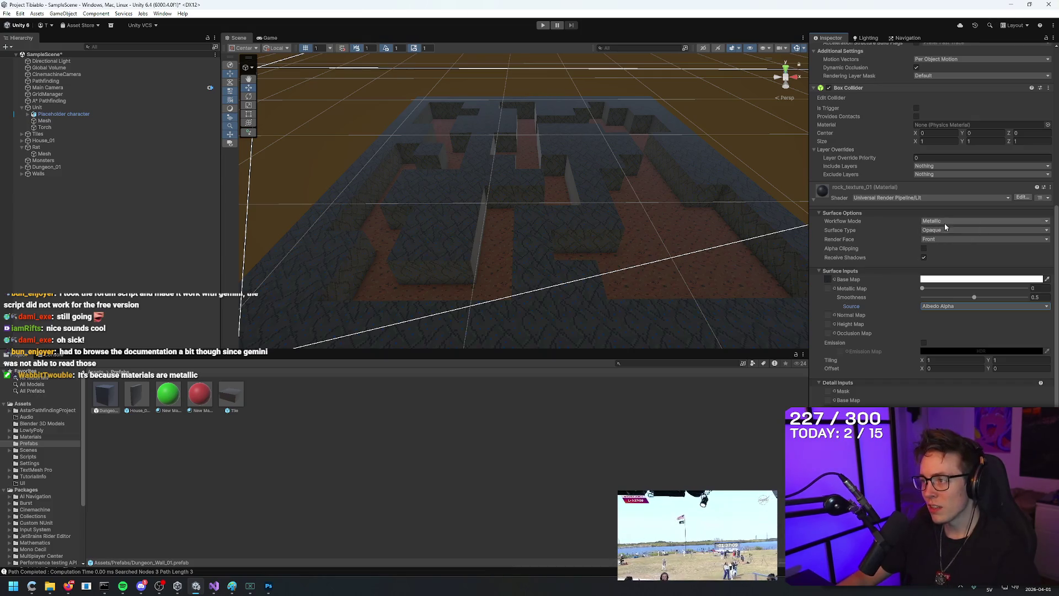
click(945, 221)
click(946, 221)
click(946, 230)
click(937, 308)
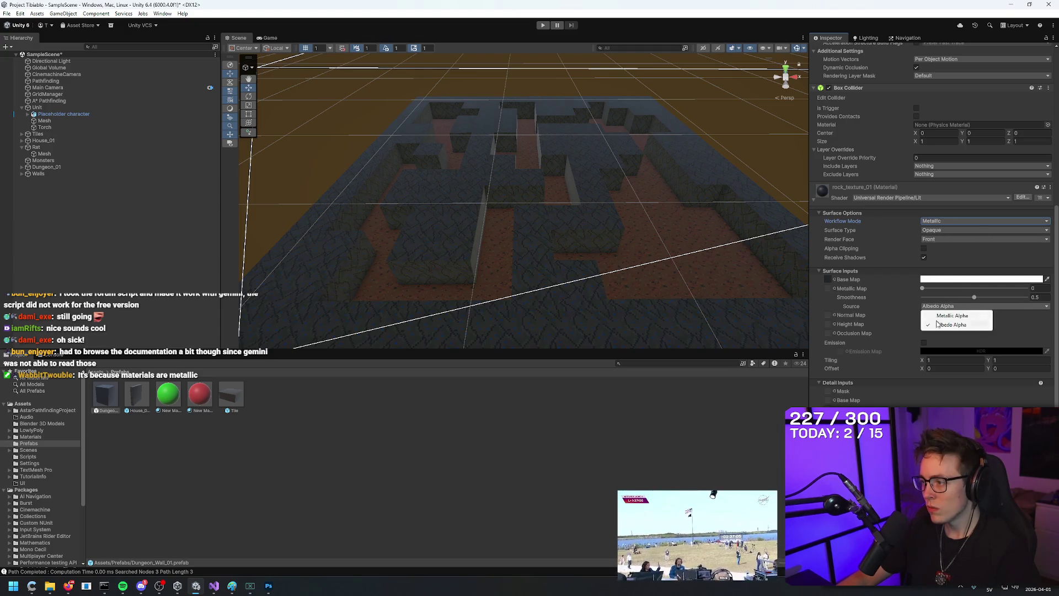
click(943, 318)
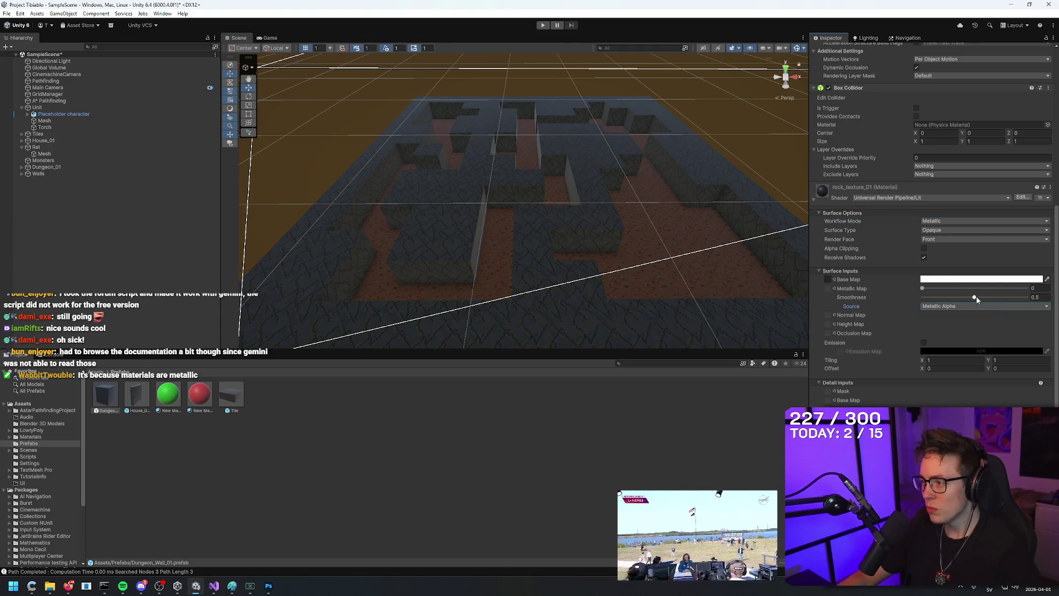
Step: Adjust the wall material's Smoothness slider, ending at 0.181 for a duller stone finish
drag(975, 298, 895, 299)
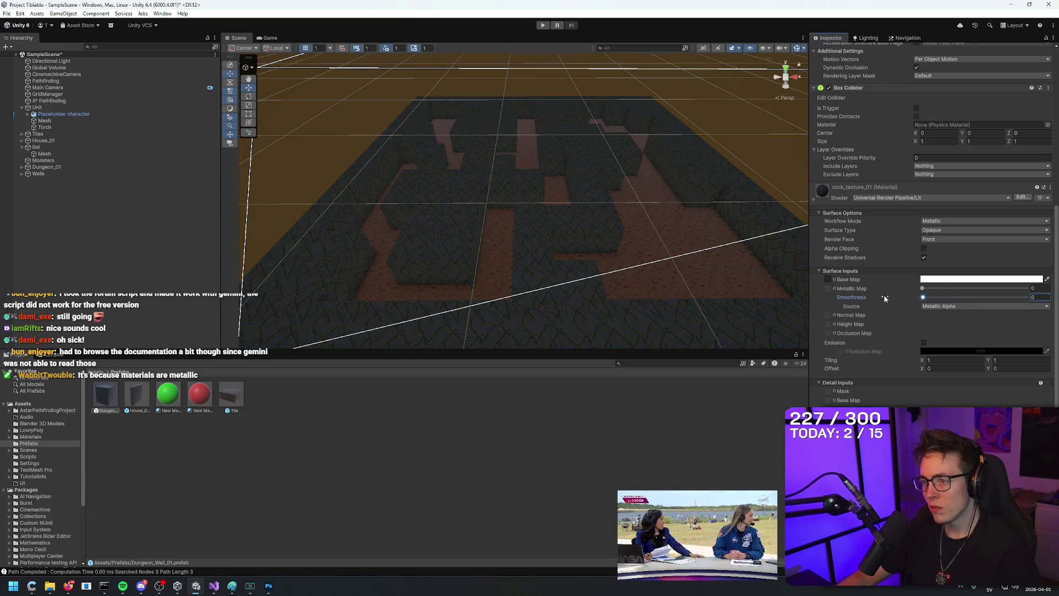
mouse_move(667, 121)
mouse_down()
mouse_move(648, 227)
mouse_move(668, 158)
mouse_move(662, 203)
mouse_up()
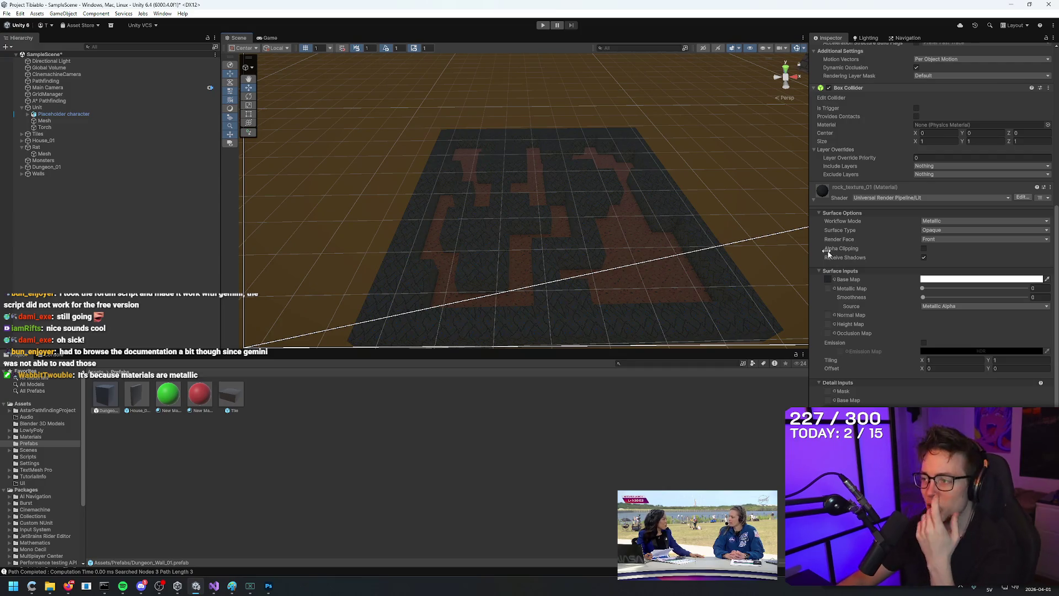
mouse_move(923, 298)
mouse_down()
mouse_move(1019, 290)
mouse_move(843, 309)
mouse_move(986, 306)
mouse_move(940, 309)
mouse_up()
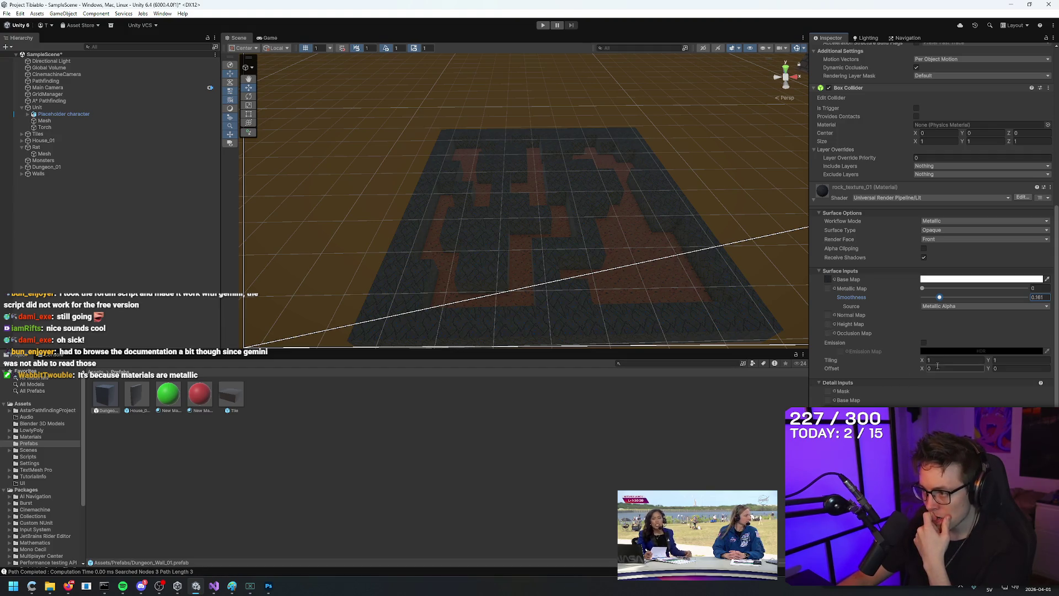
scroll(861, 381, down, 1)
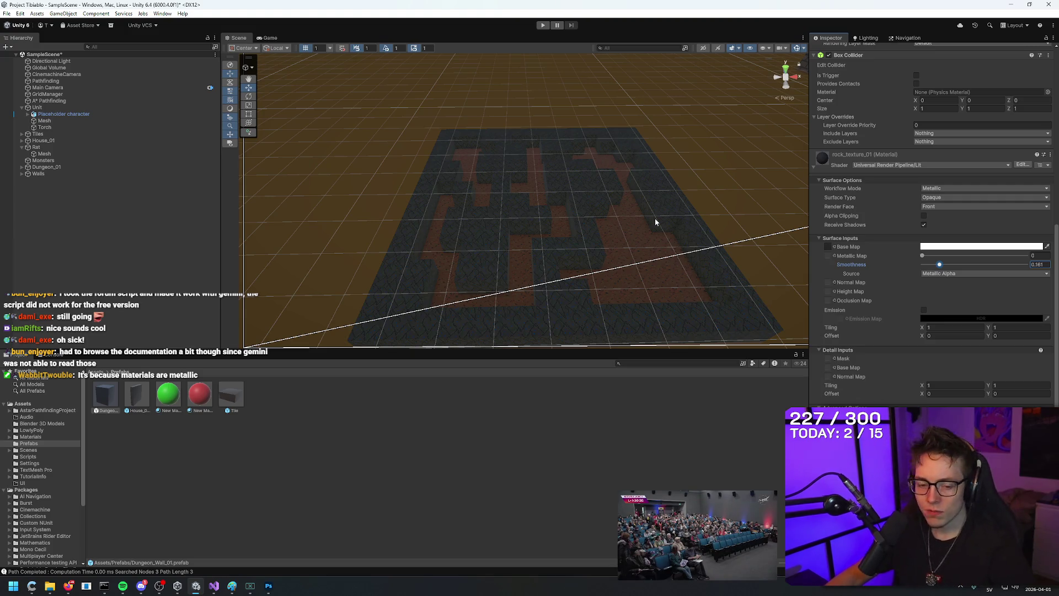
Step: Frame the room around the character and select the rat in the scene
key(f)
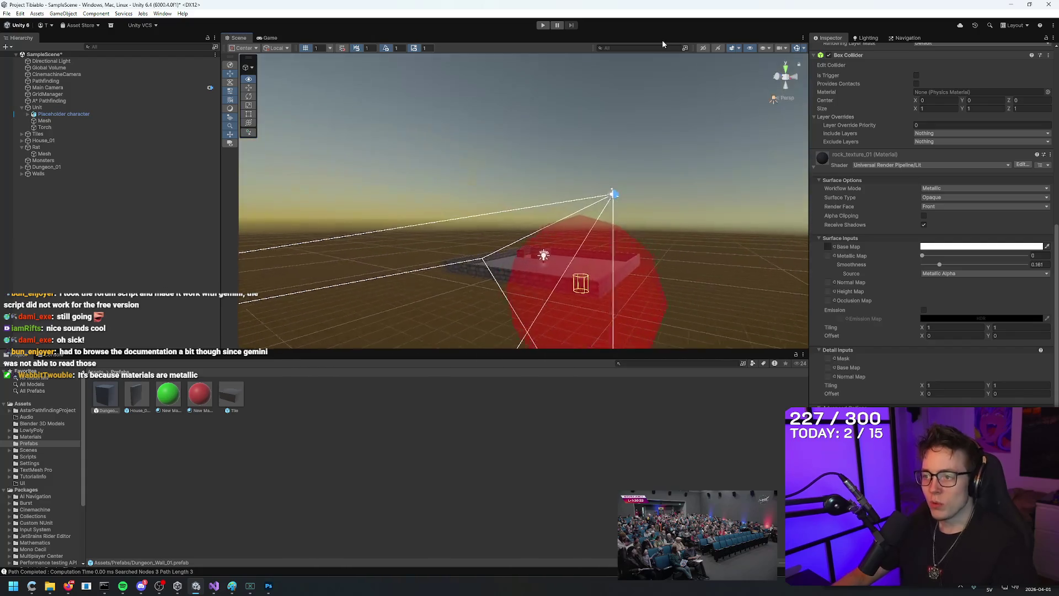
mouse_move(657, 53)
mouse_down()
mouse_move(496, 220)
mouse_move(542, 173)
mouse_move(520, 232)
mouse_move(534, 183)
mouse_move(532, 200)
mouse_up()
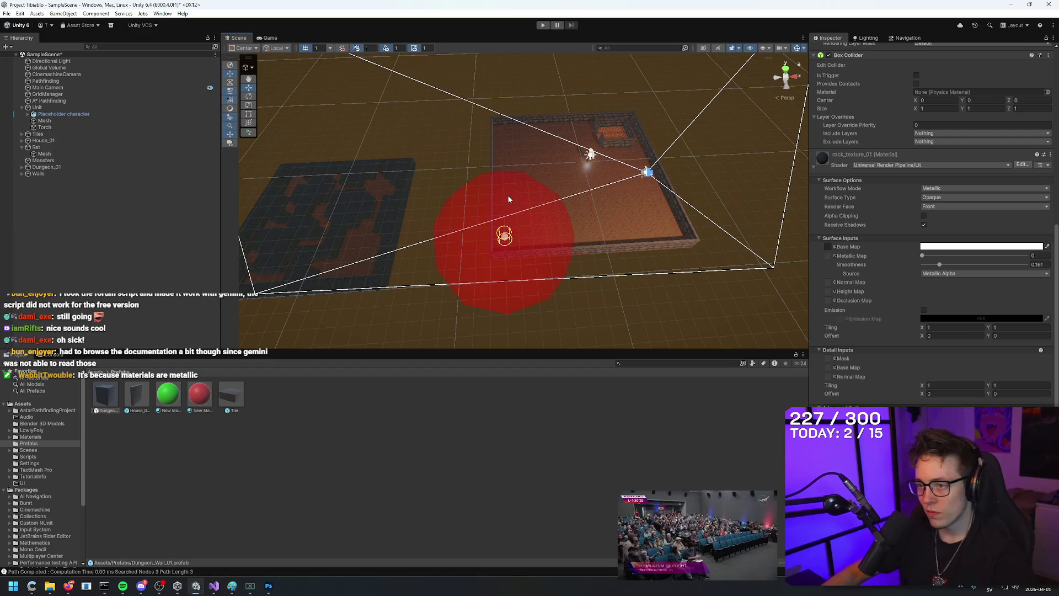
drag(537, 186, 538, 203)
drag(535, 185, 540, 221)
click(496, 238)
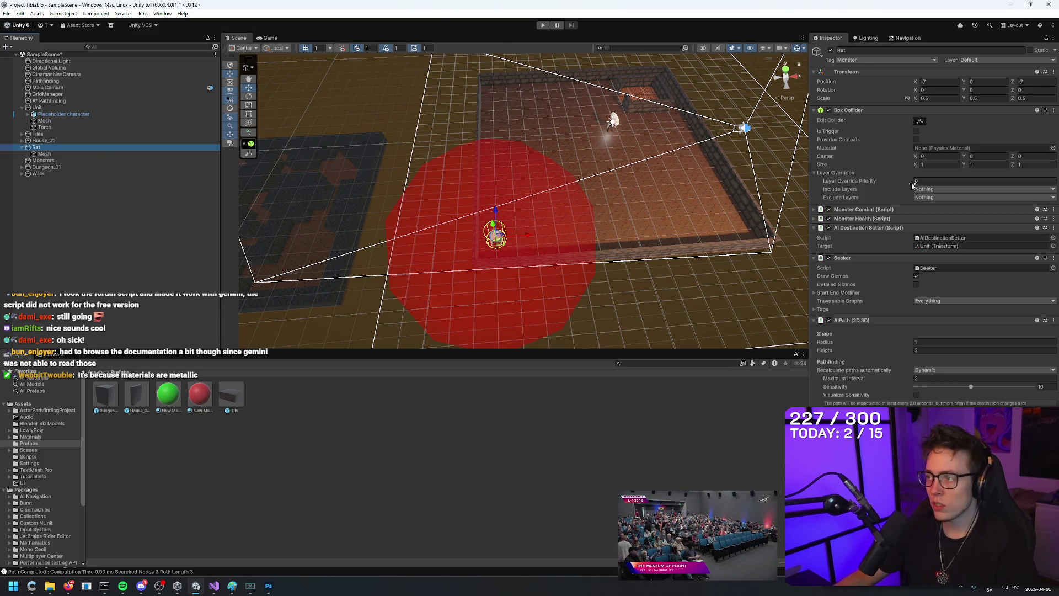
Step: Collapse AIPath and Seeker, then change the rat's Monster Combat Range from 5 to 1
click(814, 320)
click(813, 258)
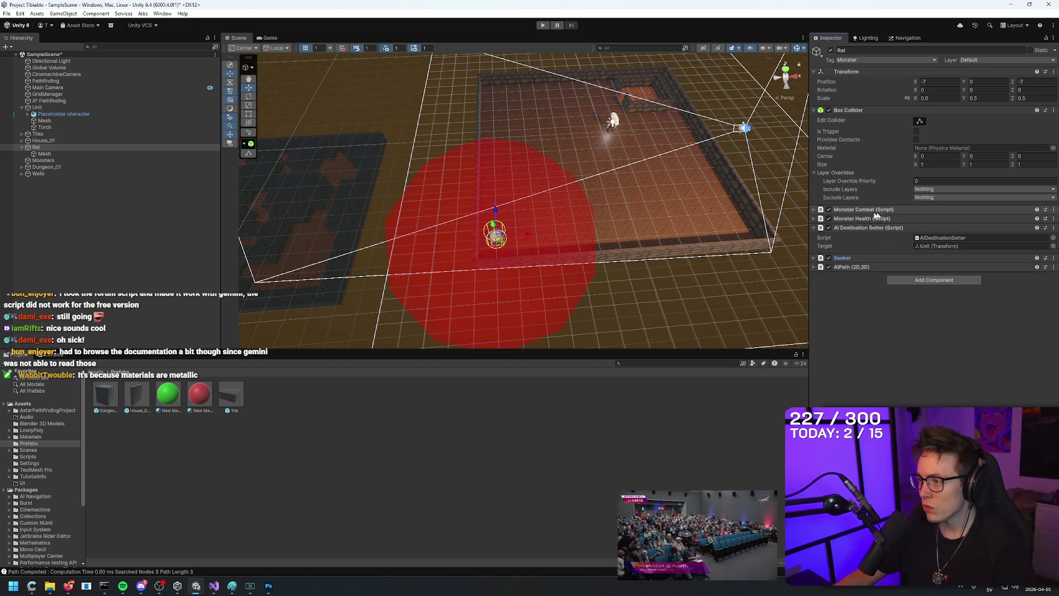
click(815, 210)
click(932, 244)
text(1)
scroll(683, 228, up, 5)
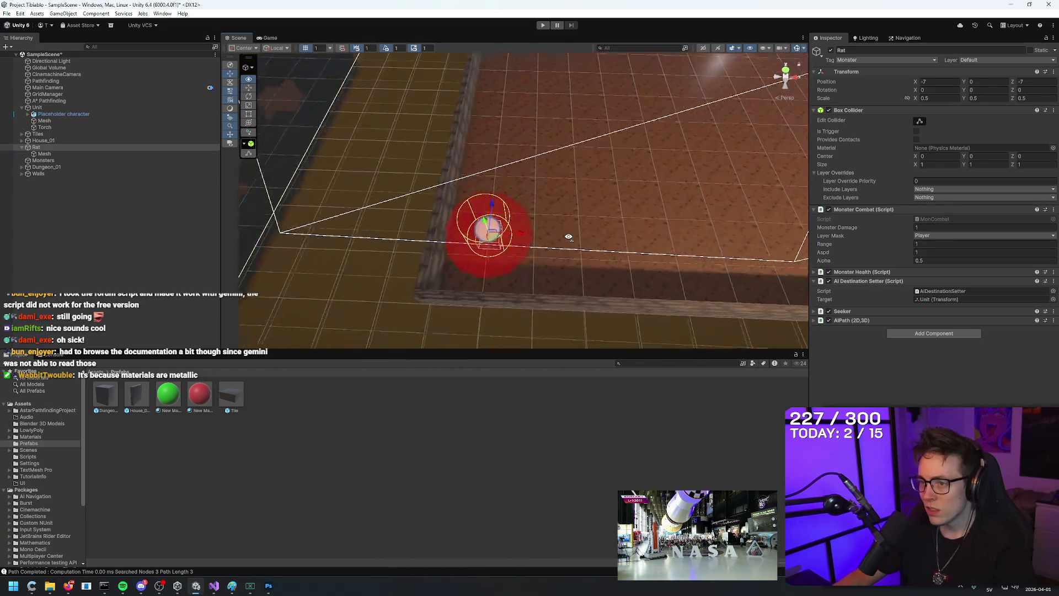
mouse_move(634, 242)
mouse_down()
mouse_move(586, 195)
mouse_move(647, 20)
mouse_up()
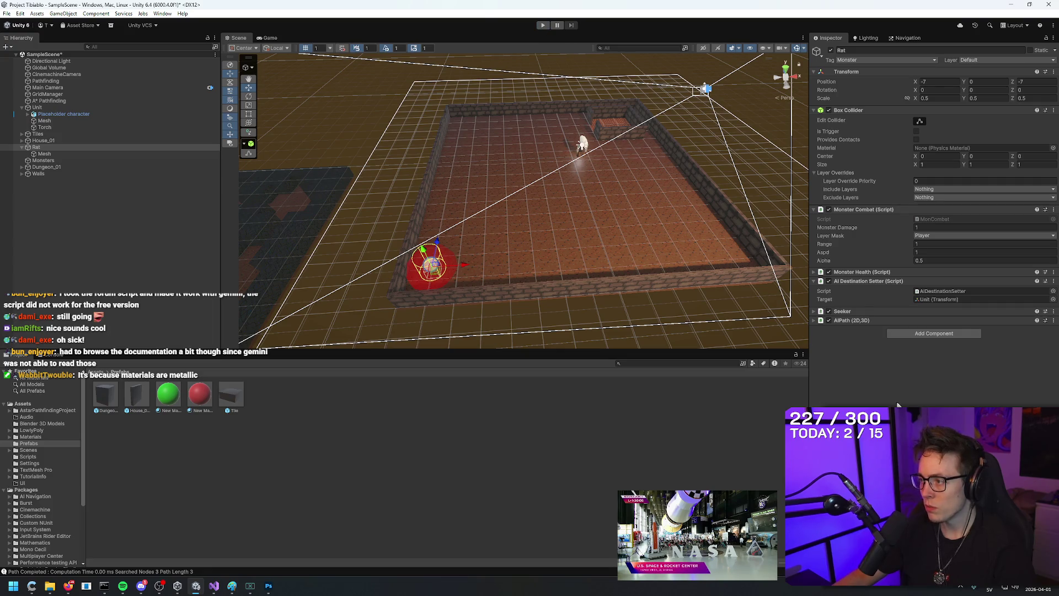
Step: Set the last Monster Combat value to 0.1 and run a playtest of the rat
text(0)
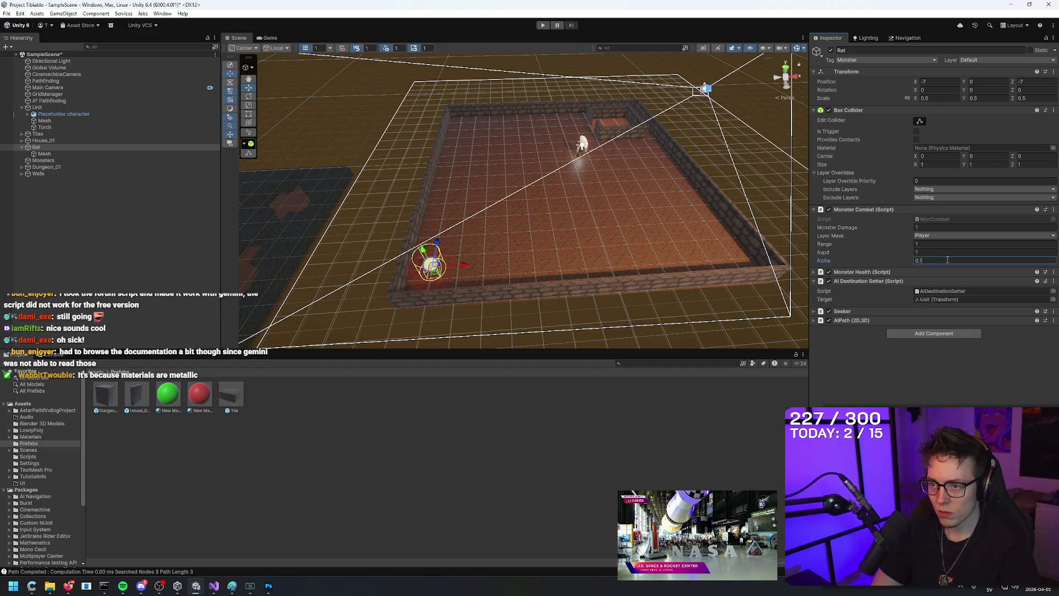
click(543, 25)
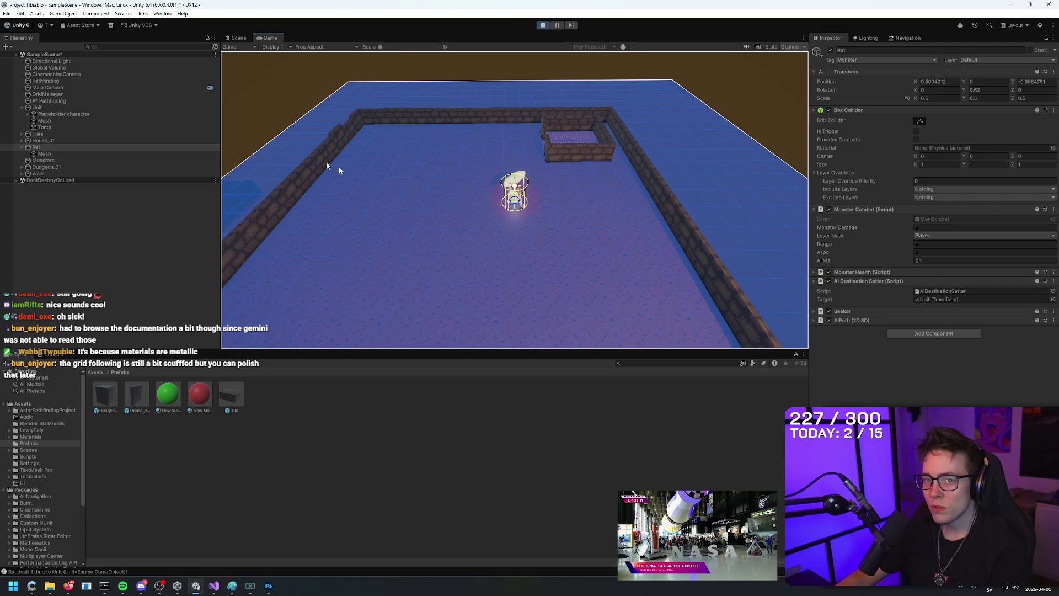
click(542, 26)
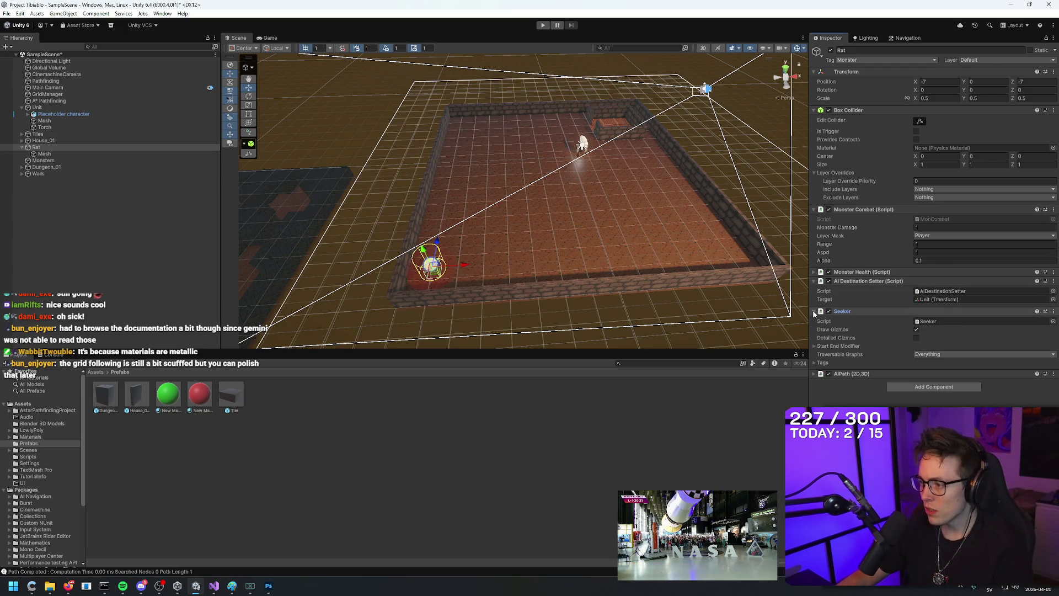
Step: Expand AIPath, run another playtest, then select the Unit
click(814, 320)
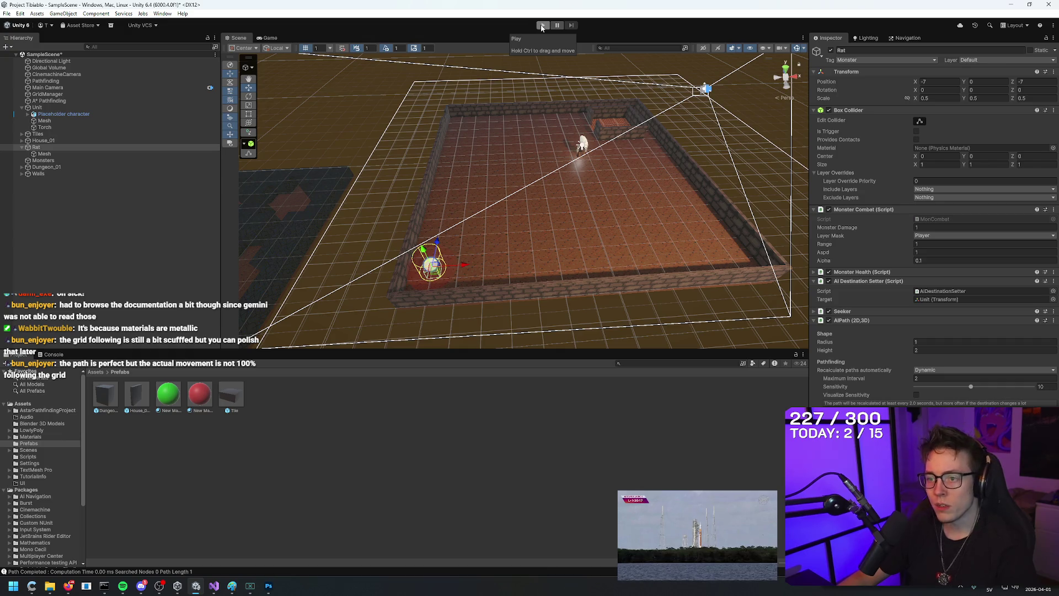
click(542, 25)
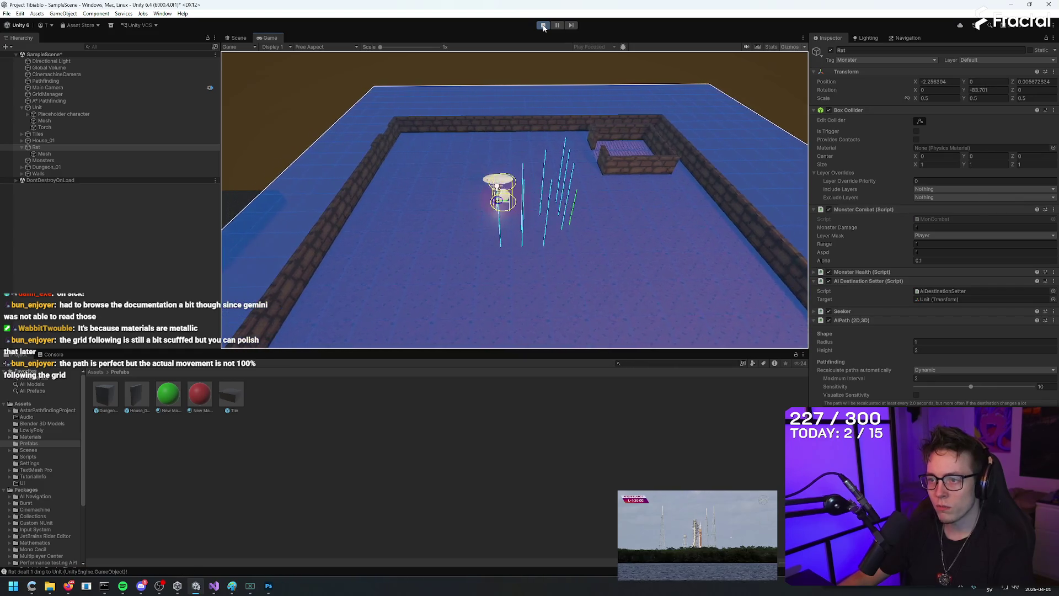
click(544, 25)
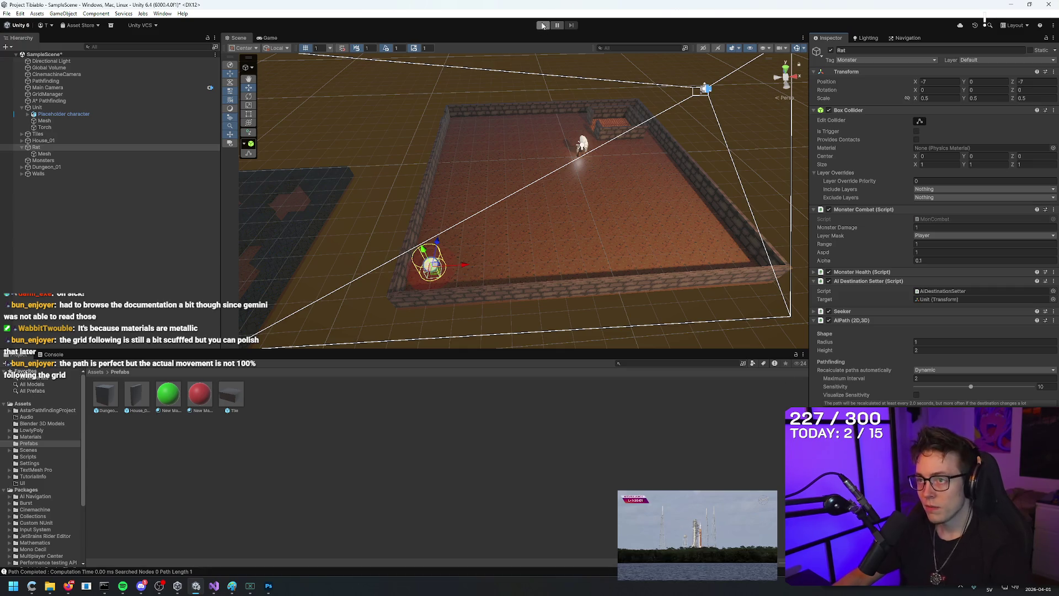
click(53, 107)
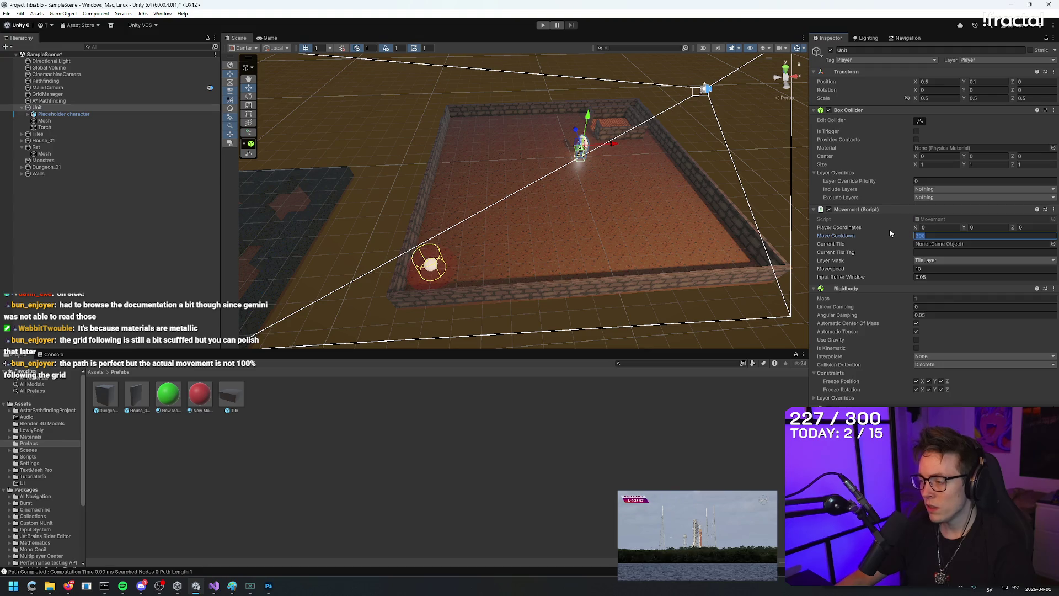
Step: Set the Unit's Move Cooldown to 200 and Movespeed to 20, then start a playtest
text(200)
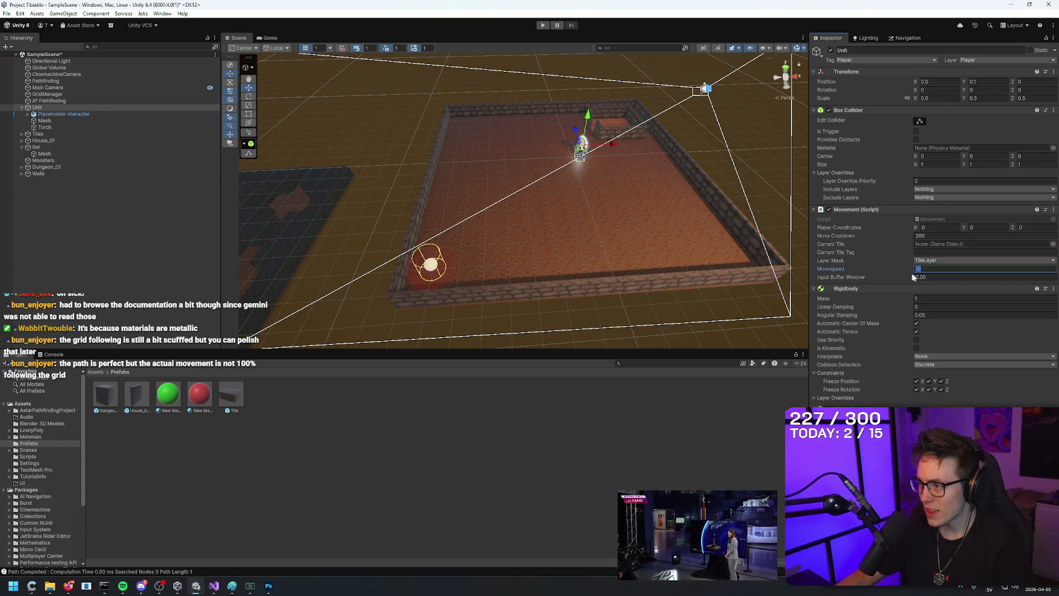
key(BackSpace)
key(BackSpace)
text(20)
click(543, 25)
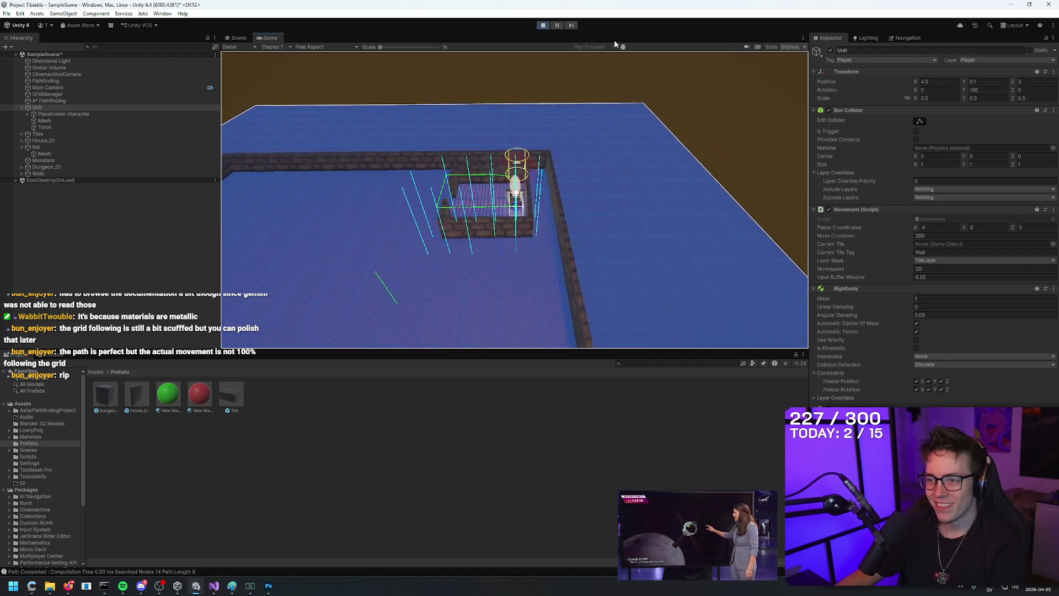
Step: Stop the game, reselect the Rat, and start play mode again to retest
click(541, 26)
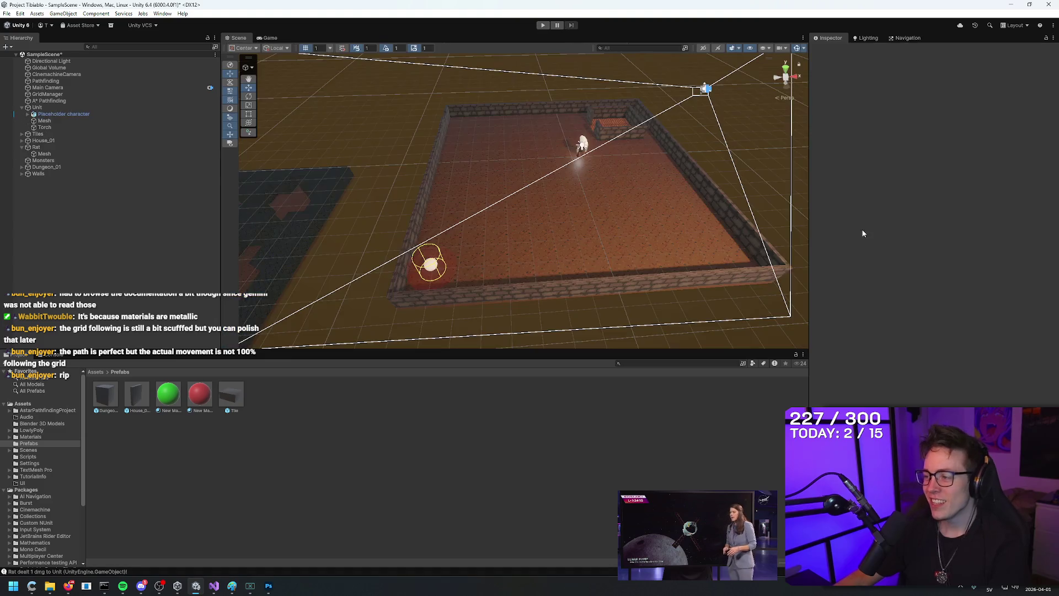
click(430, 269)
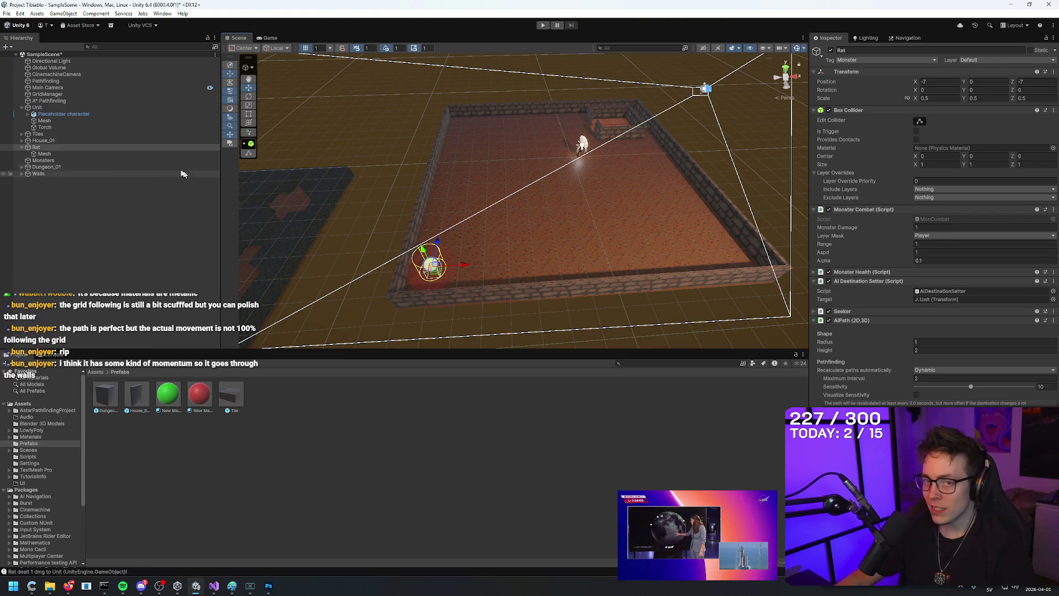
click(53, 147)
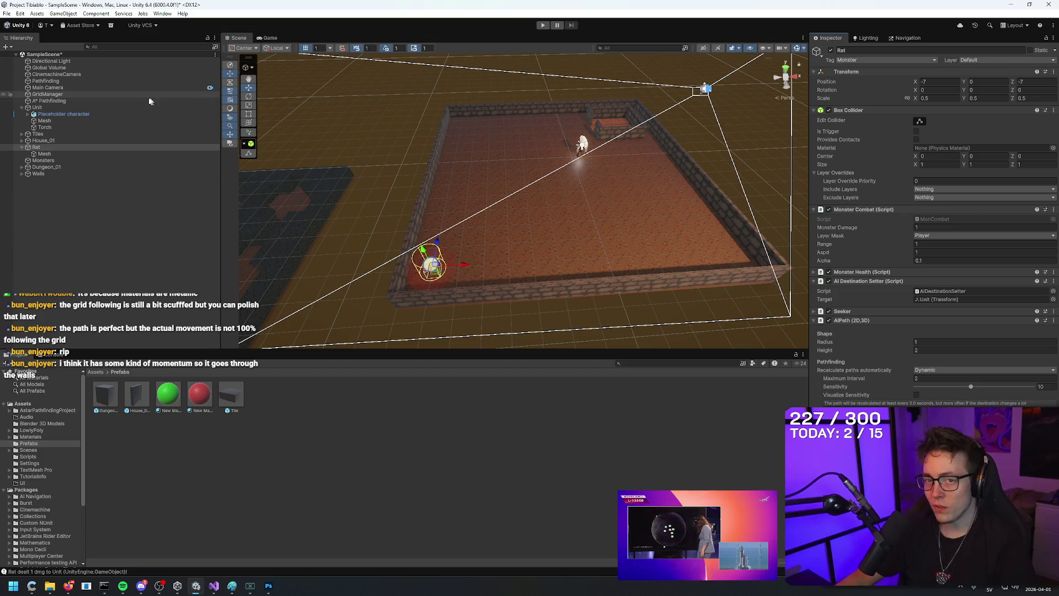
click(543, 25)
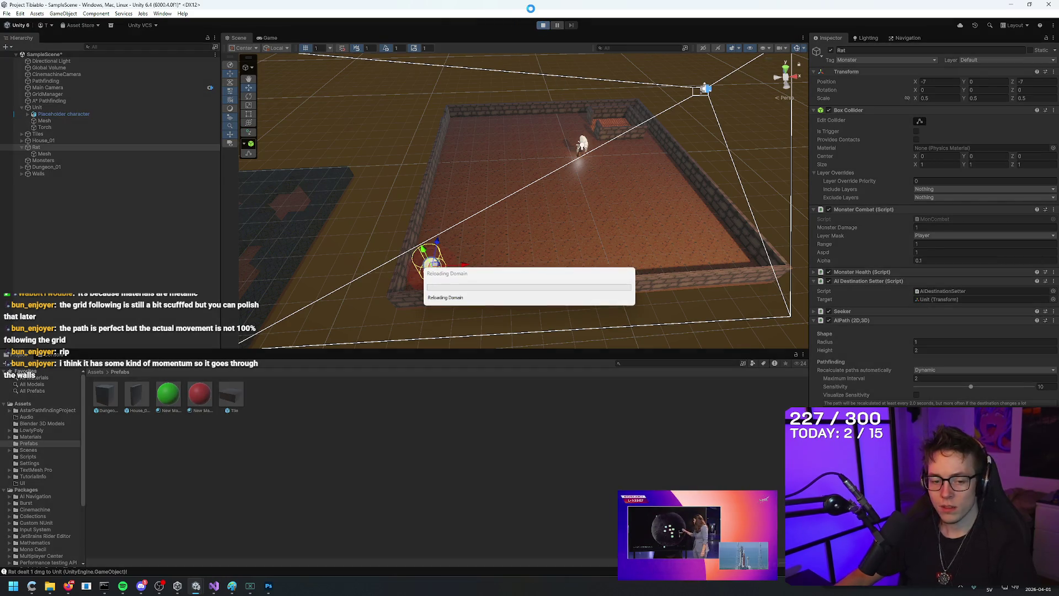
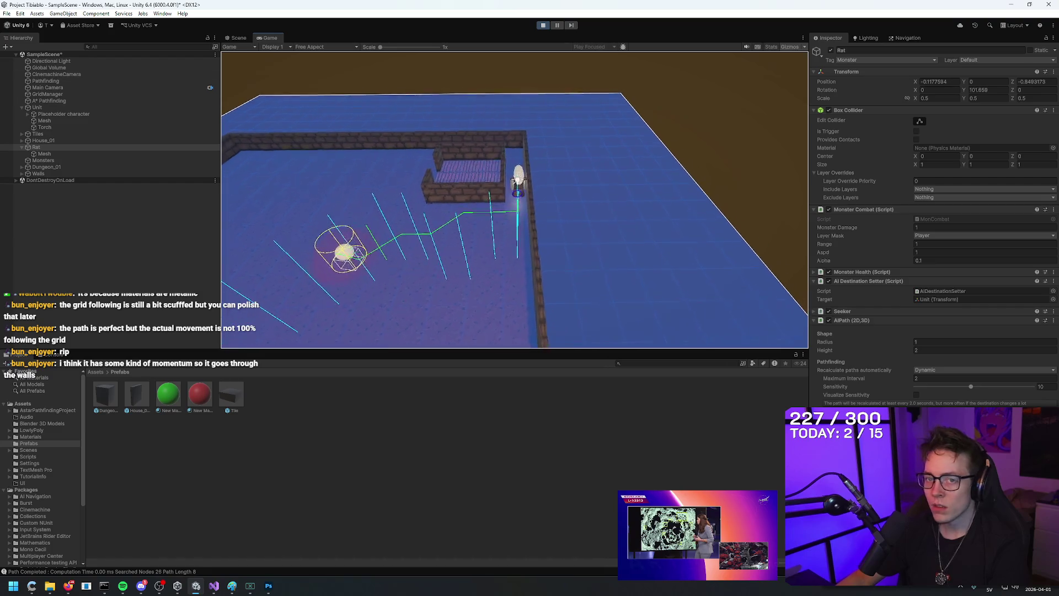
Step: Inspect the Unit and GridManager objects in the Hierarchy while the game runs
click(37, 107)
click(47, 94)
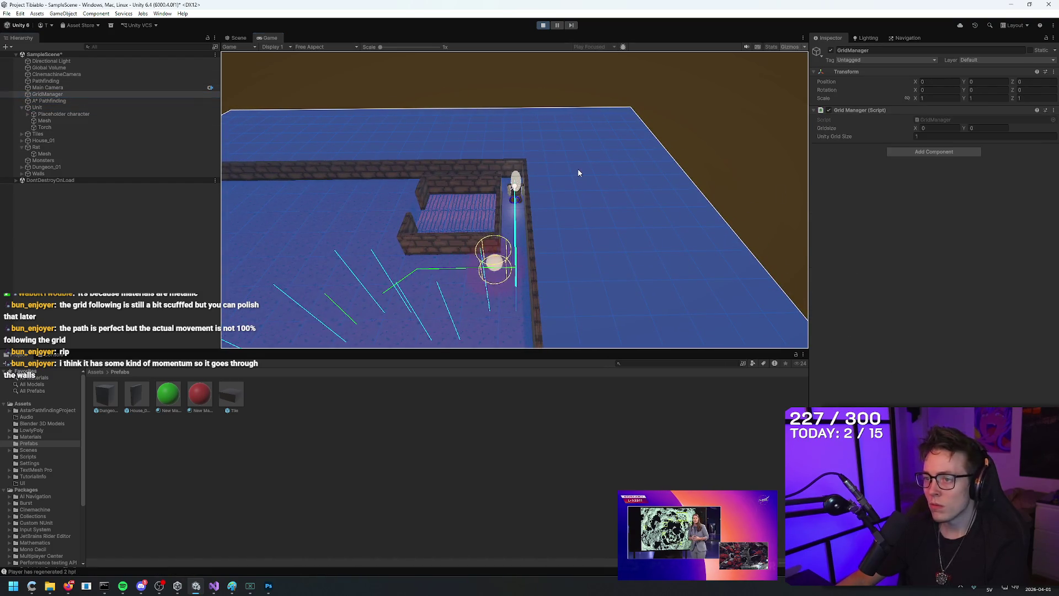
click(37, 107)
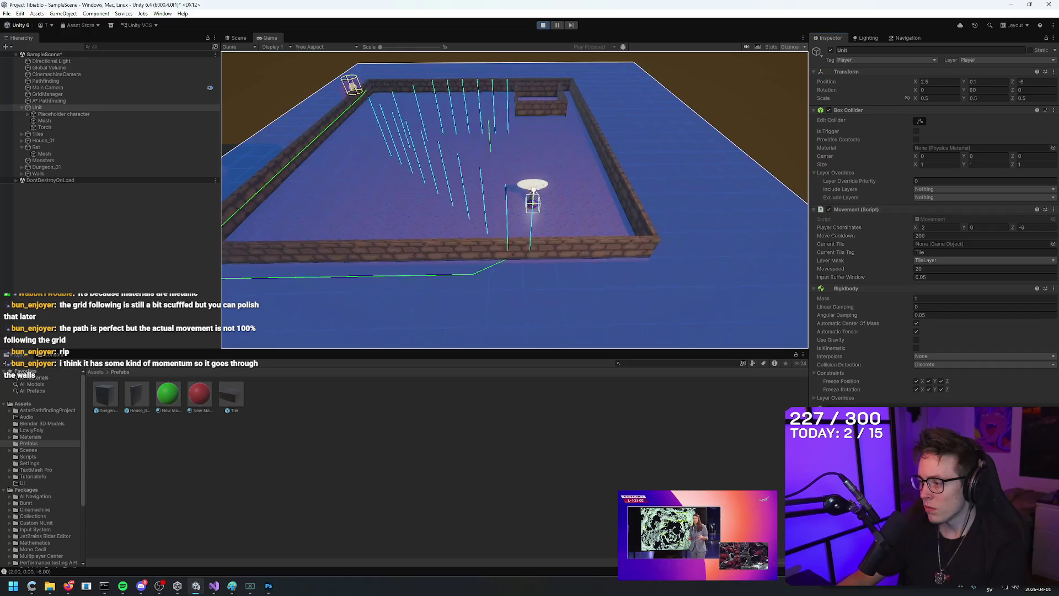
Step: Walk the player around the room with WASD as the rat chases, check the Rat, then stop Play mode
click(692, 219)
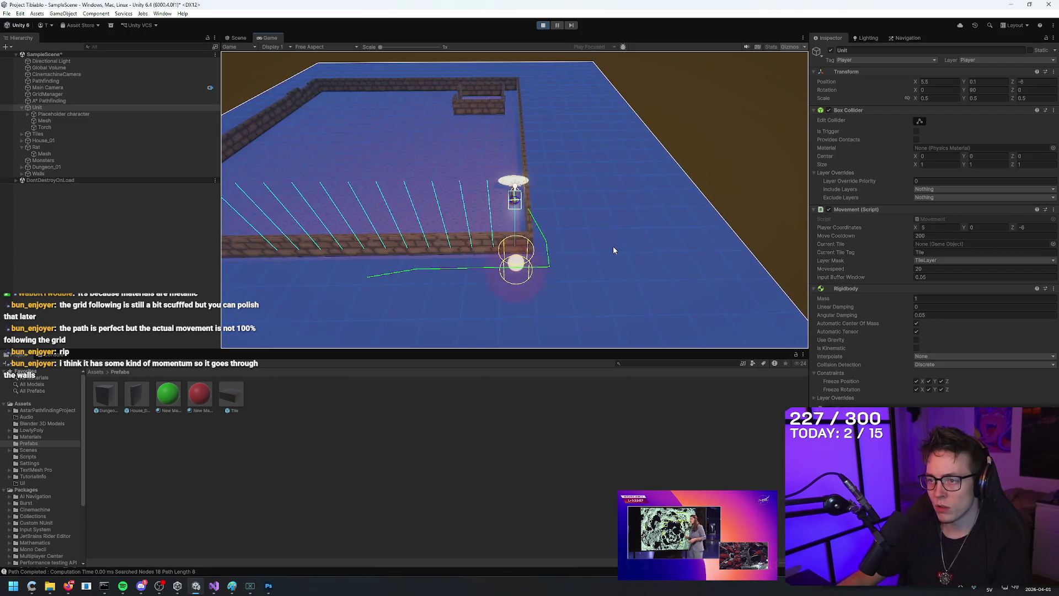
key(a)
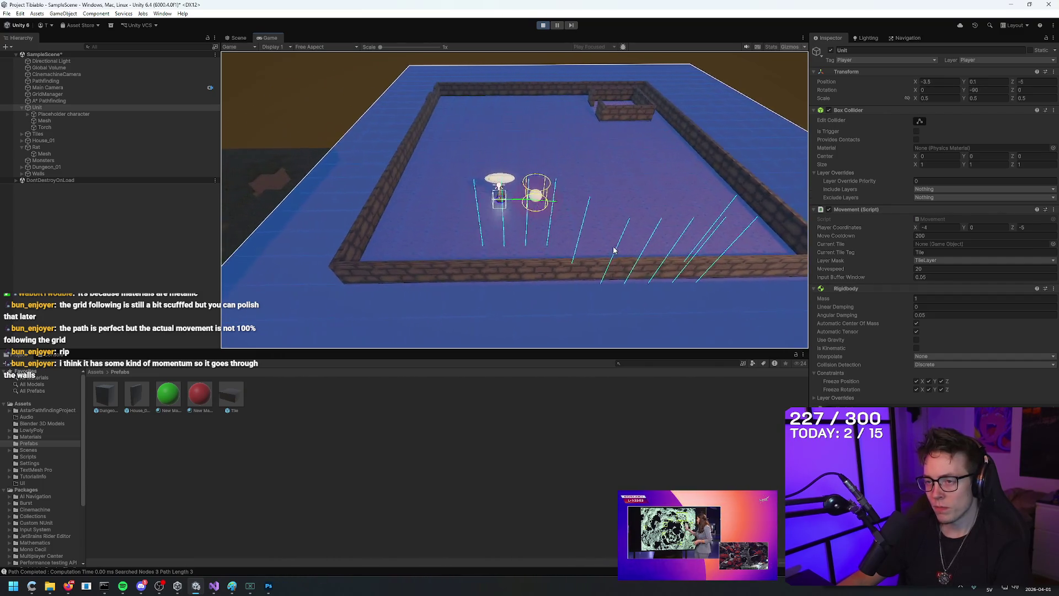
key(s)
key(d)
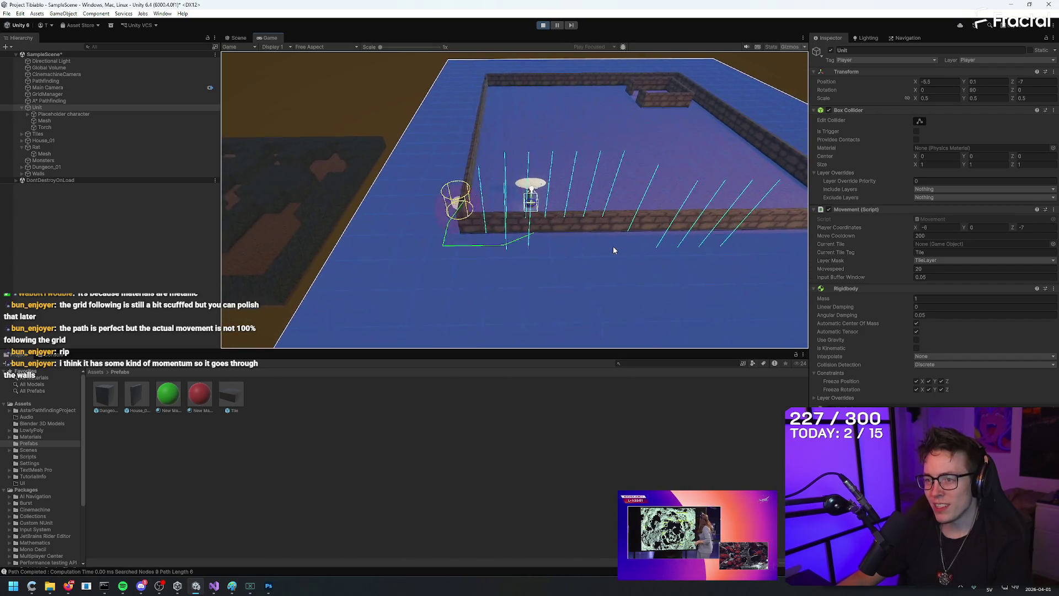
key(w)
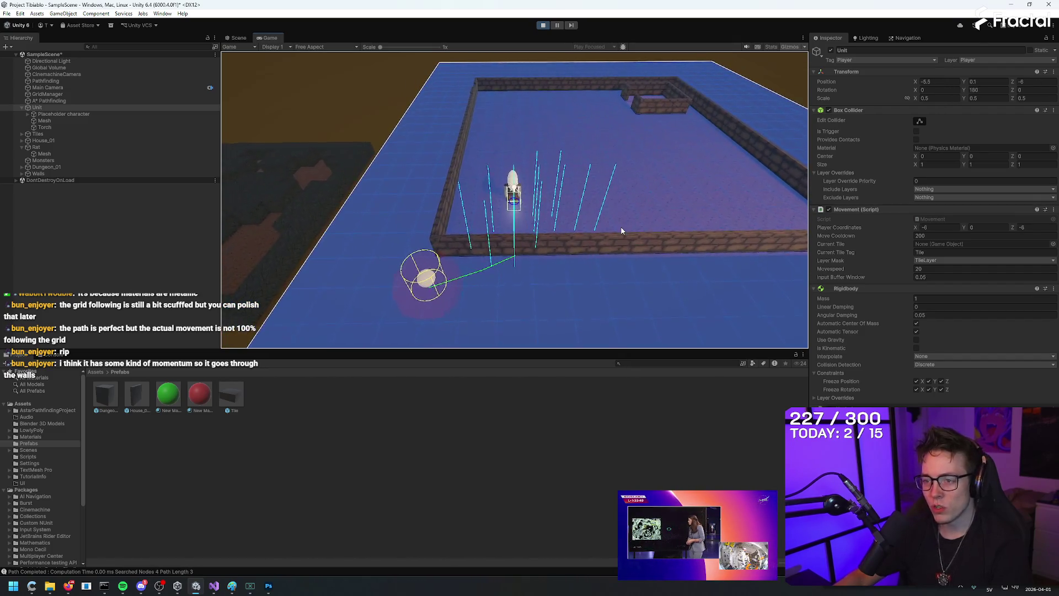
key(w)
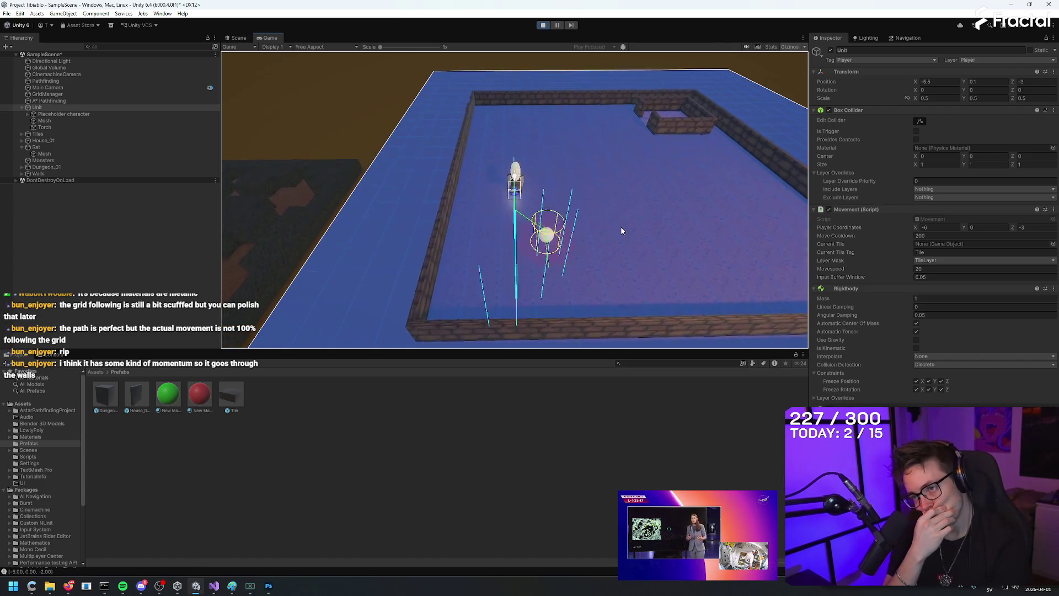
key(d)
key(d)
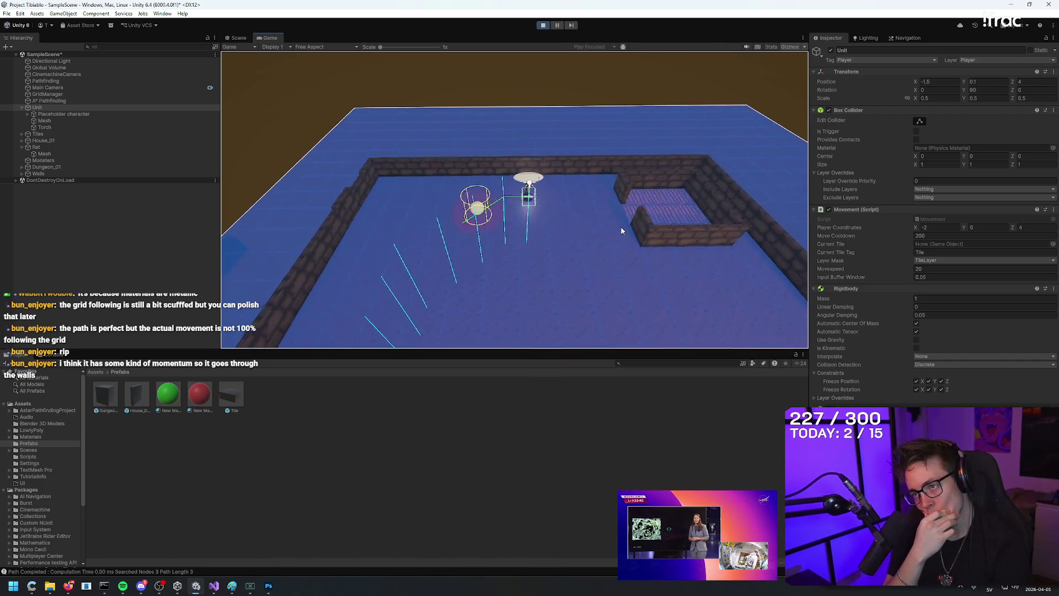
key(s)
key(s)
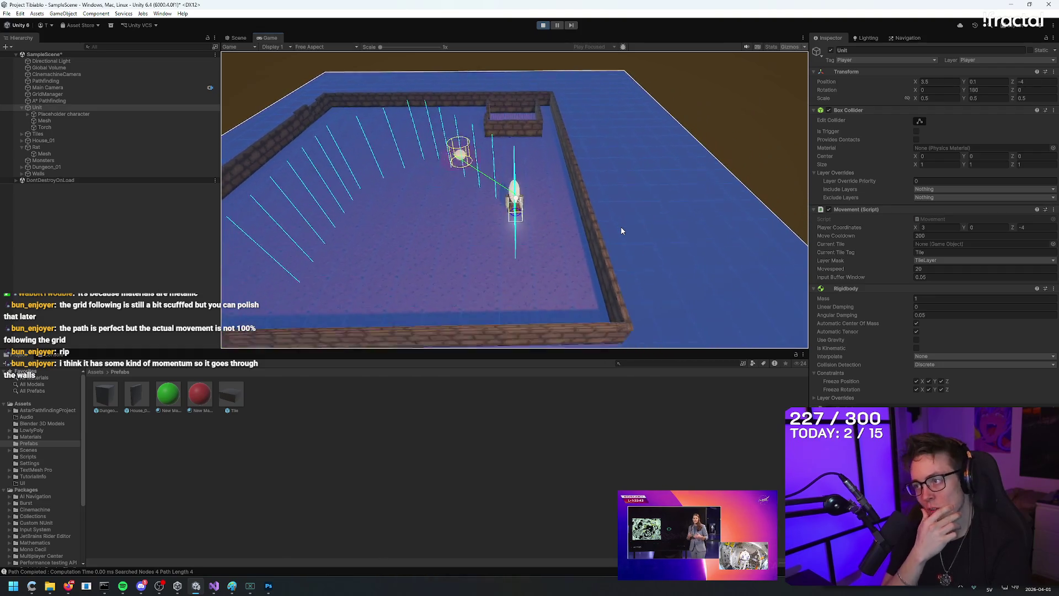
key(a)
key(w)
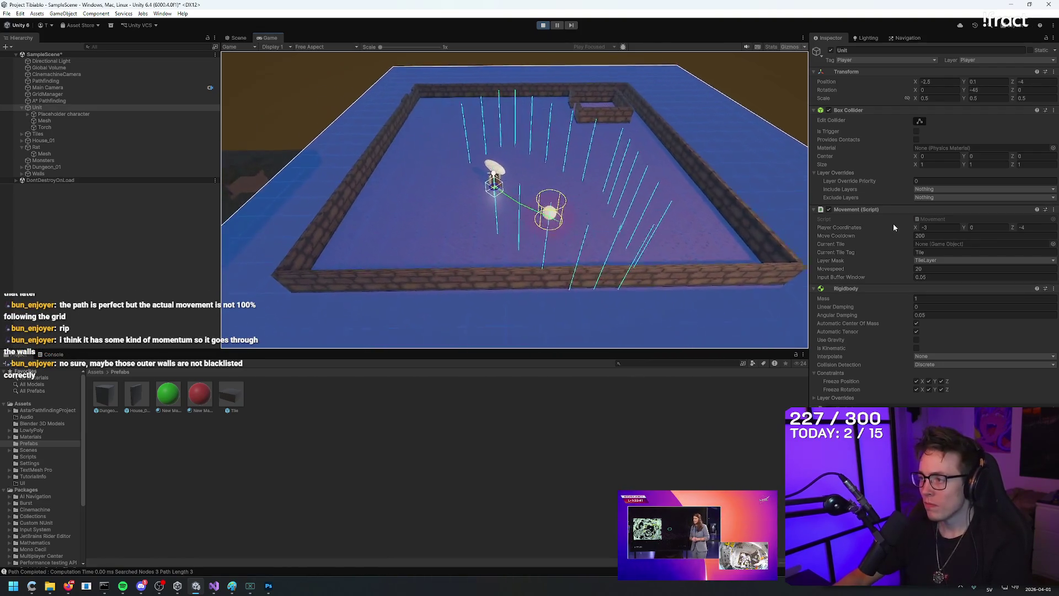
click(44, 148)
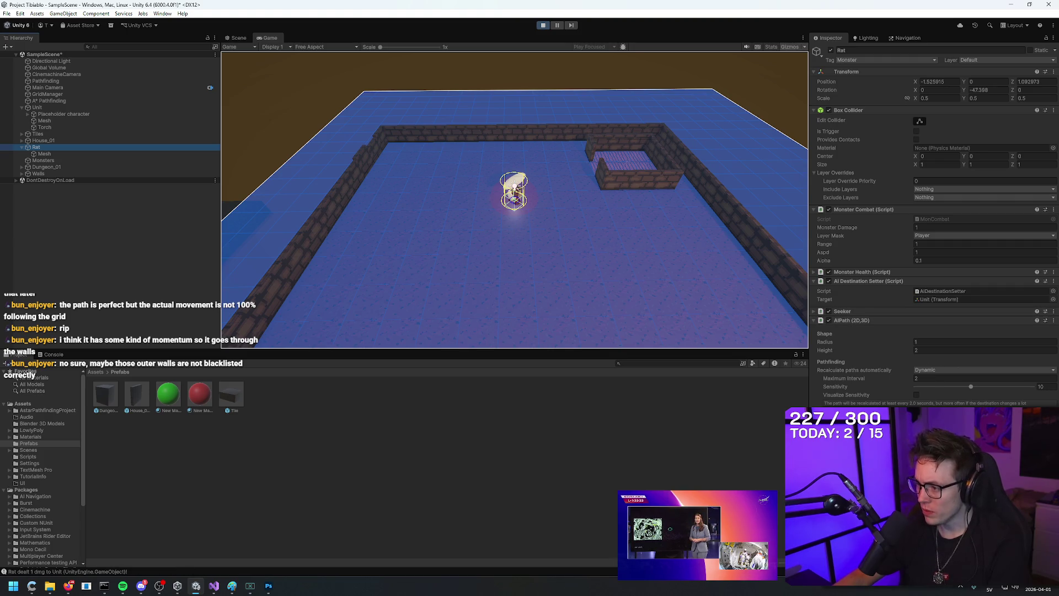
key(ctrl+p)
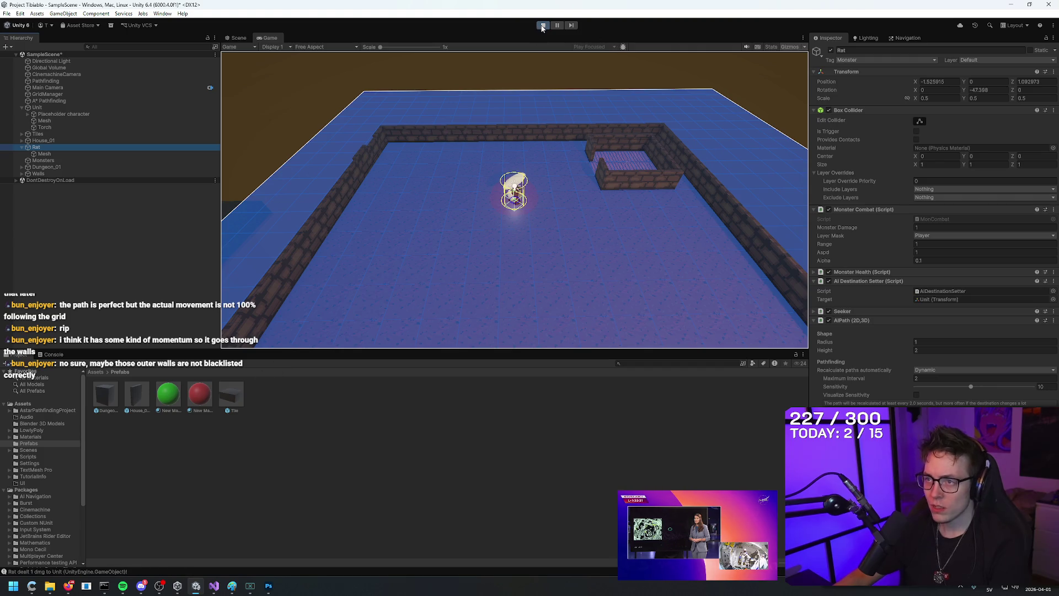
Step: Check the Console, browse to the Scripts folder, then open the AIPath (2D,3D) component via Edit Script
click(53, 354)
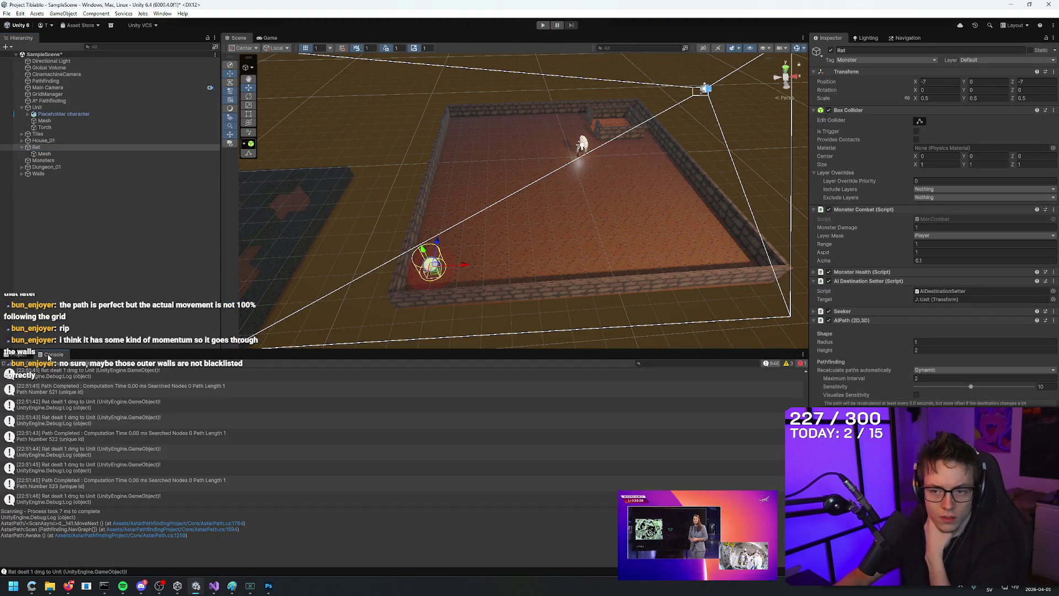
click(19, 355)
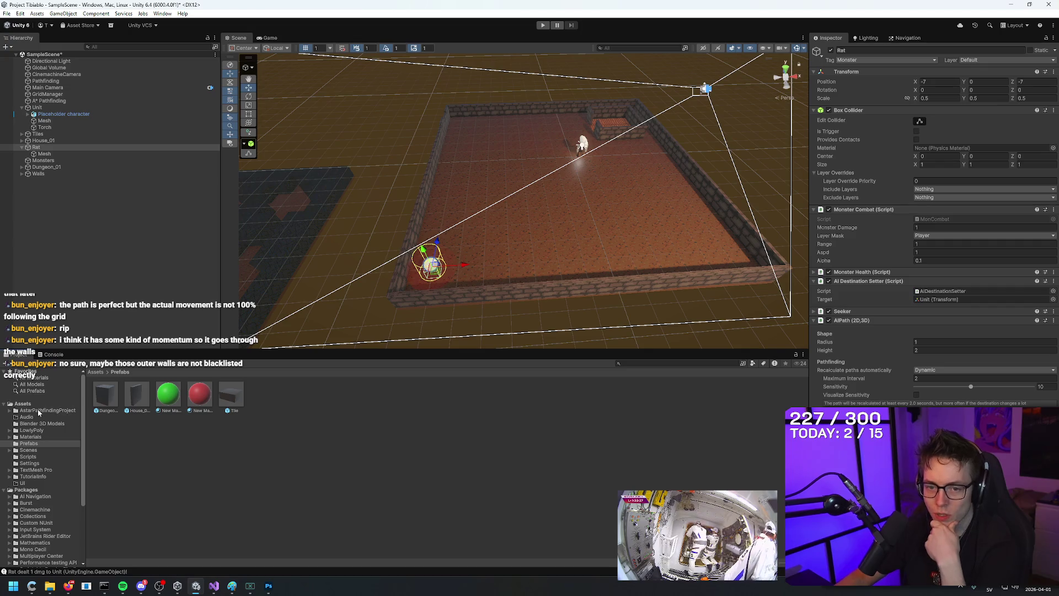
click(32, 450)
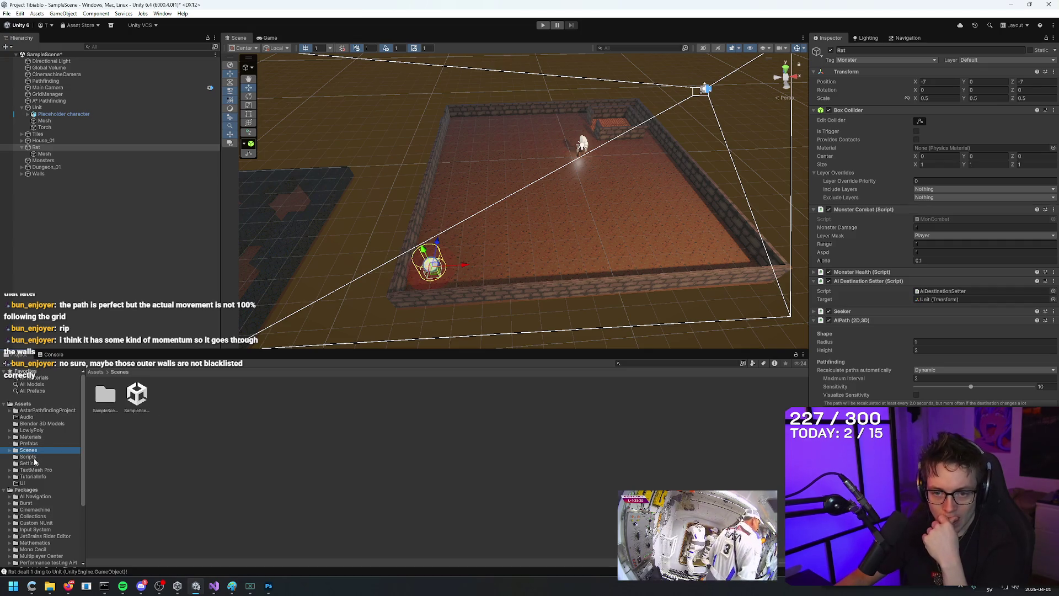
click(34, 457)
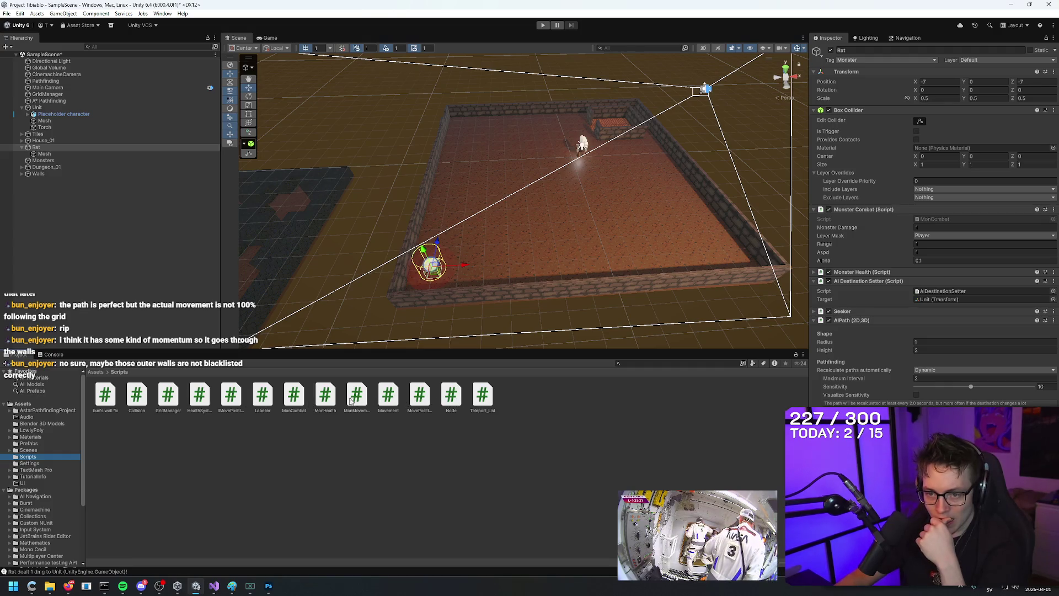
right_click(895, 321)
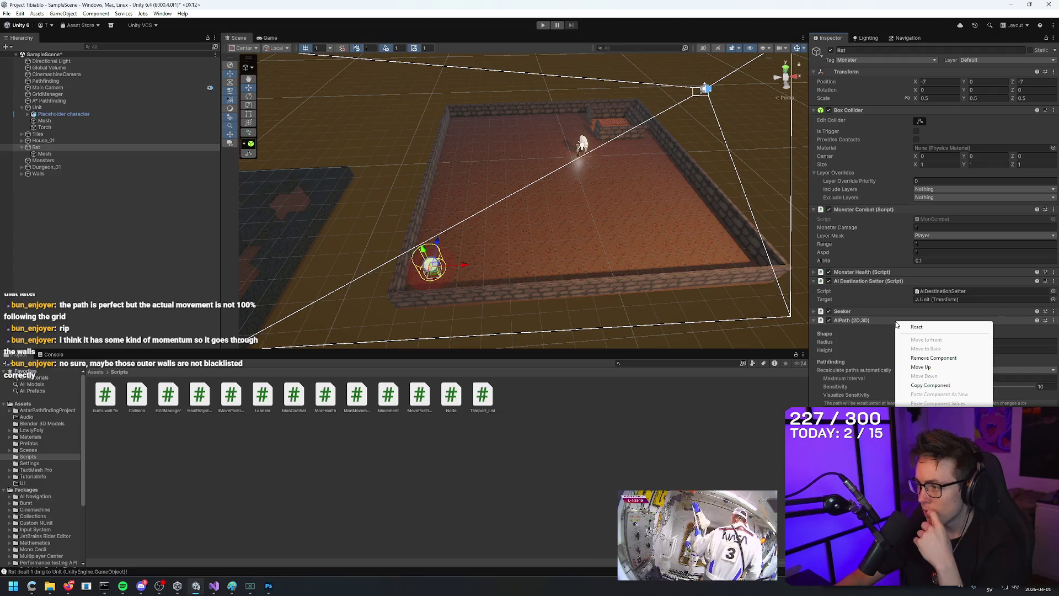
click(933, 436)
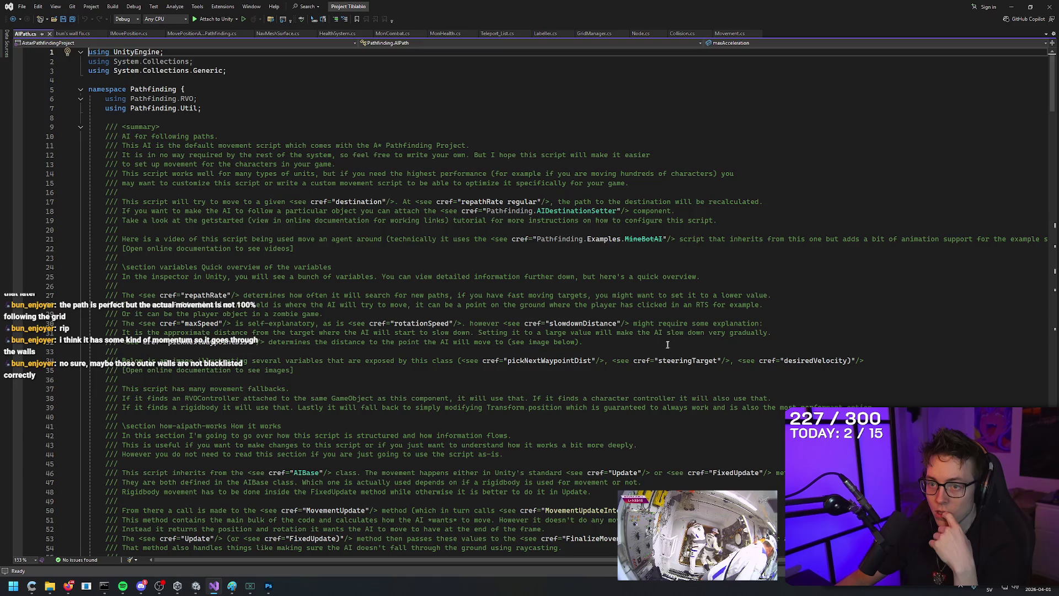
Step: Search AIPath.cs for every 'transform.position' match until none remain
scroll(673, 190, down, 20)
click(673, 190)
key(ctrl+f)
text(transfo)
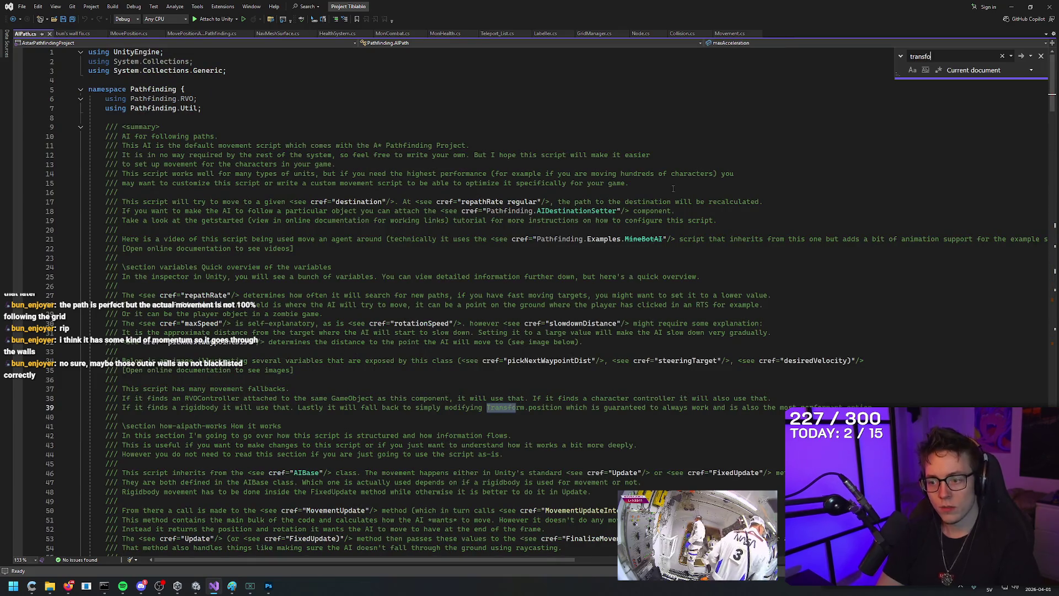
text(rm.position)
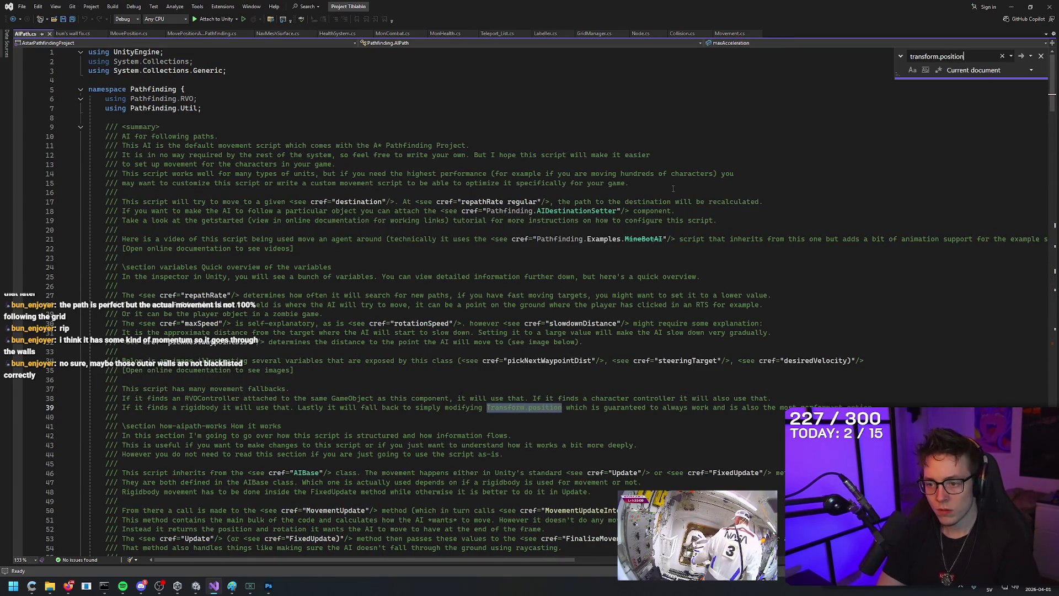
click(1024, 55)
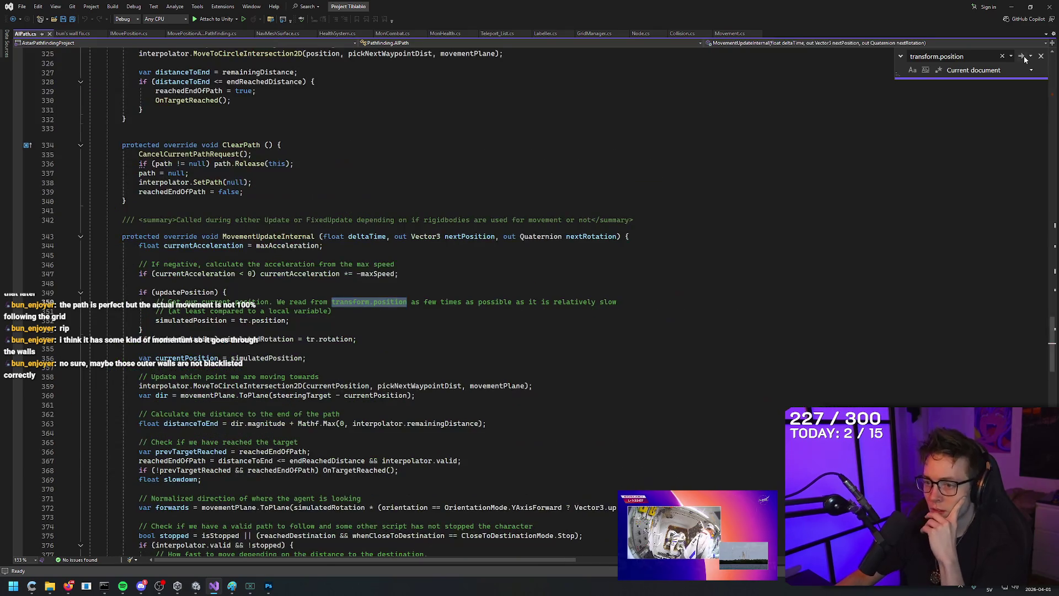
click(1024, 55)
key(Escape)
Step: Move to line 352, where simulatedPosition is set from tr.position
click(455, 285)
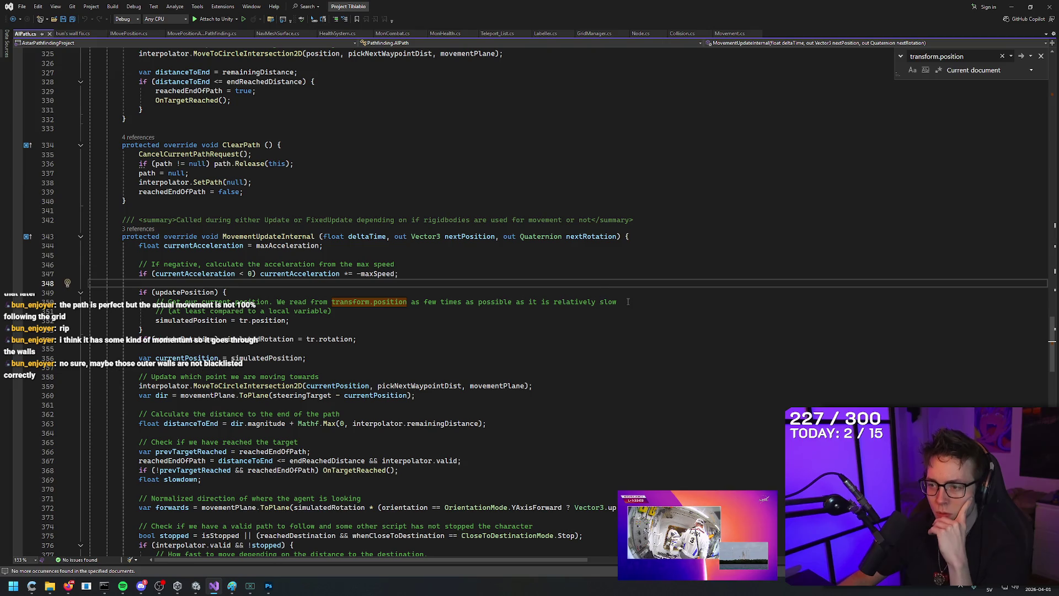
triple_click(663, 303)
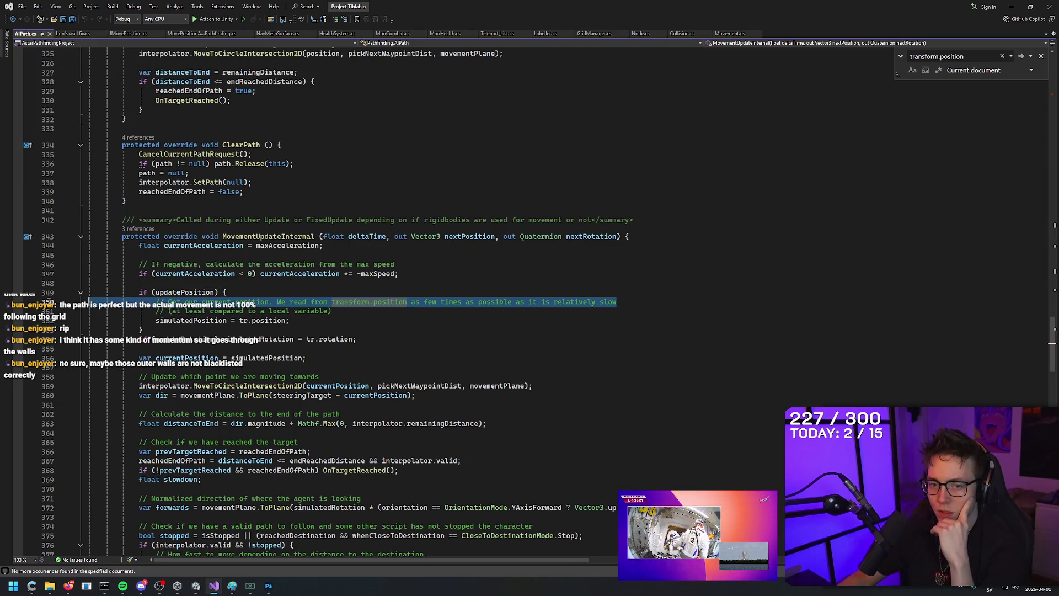
click(453, 293)
key(Down)
key(Down)
key(Down)
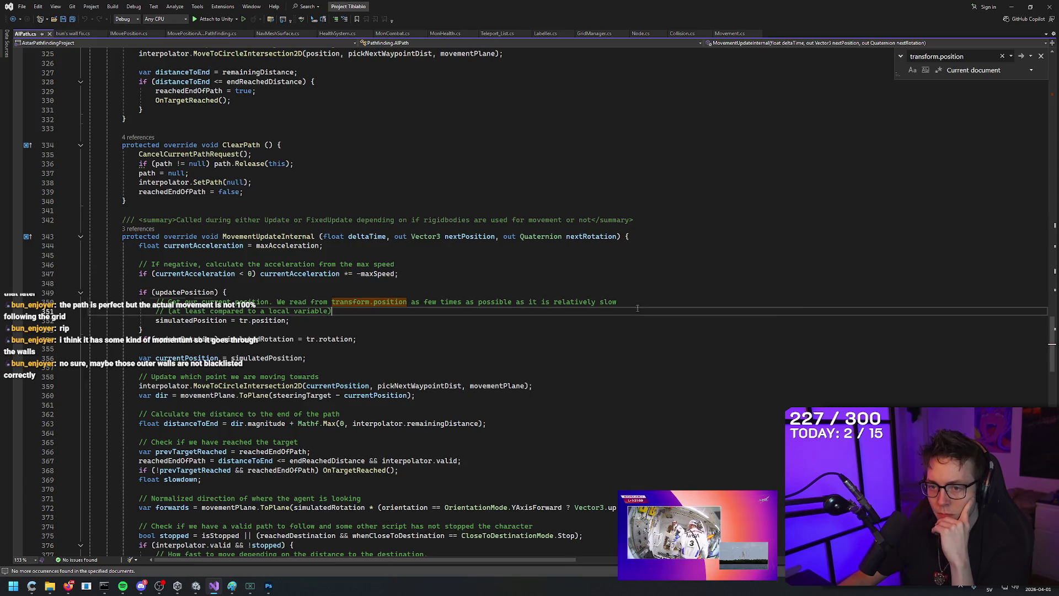
scroll(439, 338, down, 2)
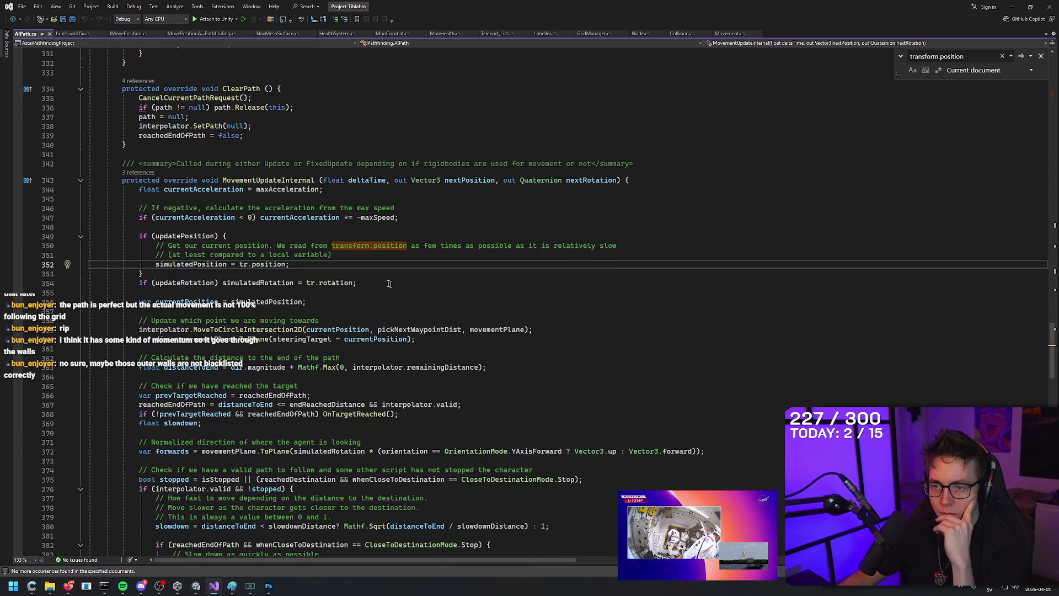
Step: Search AIPath.cs for 'transform.forward', then clear the search
click(975, 56)
text(tra)
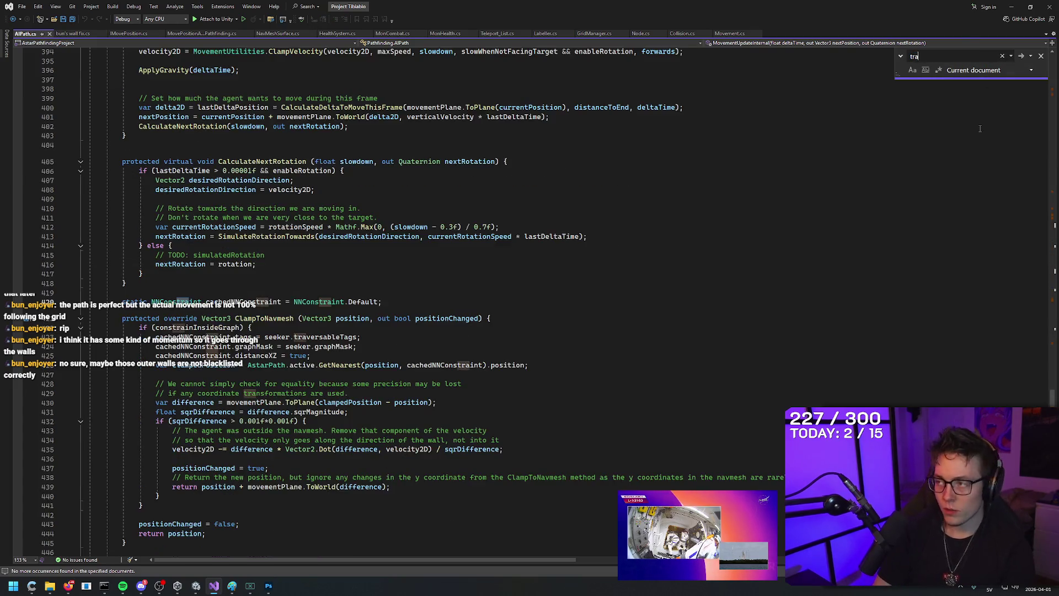
text(nsform.forward)
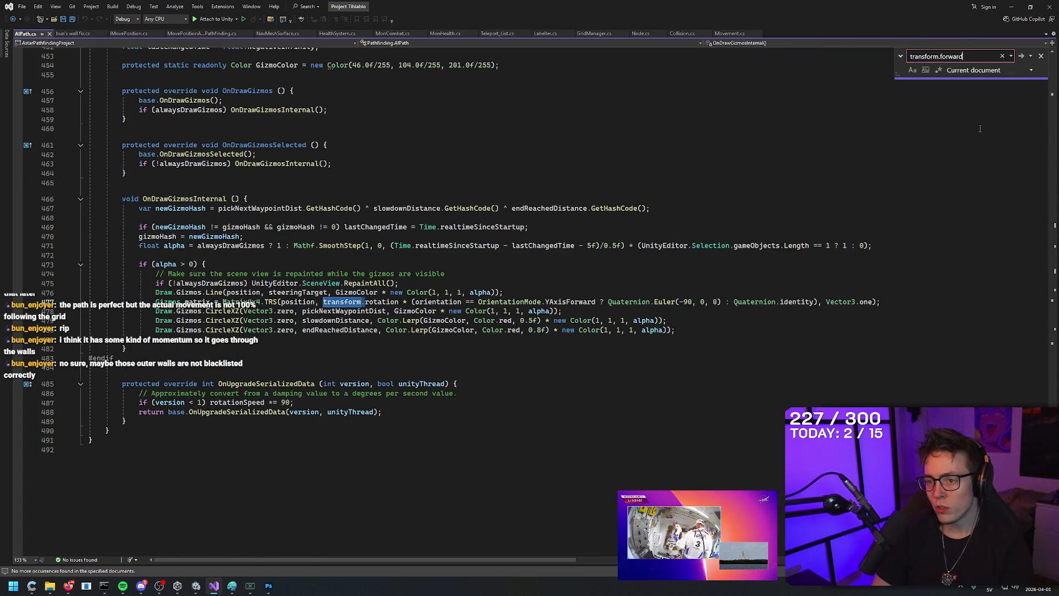
key(ctrl+a)
key(BackSpace)
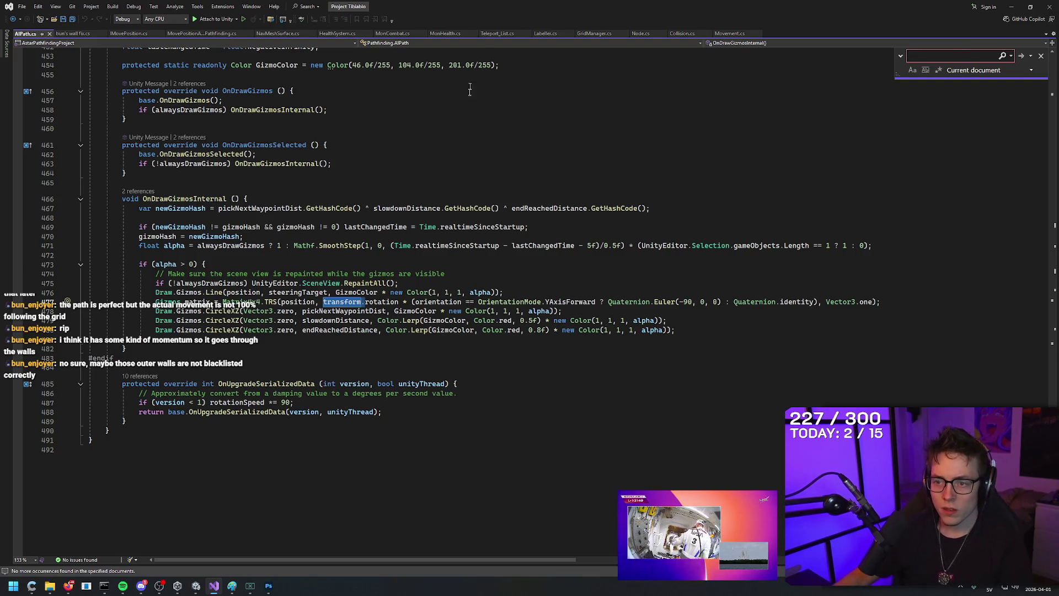
click(425, 260)
Step: Scroll back to the slowdown code, highlight the comments on lines 377–378, then return to Unity
scroll(388, 269, up, 13)
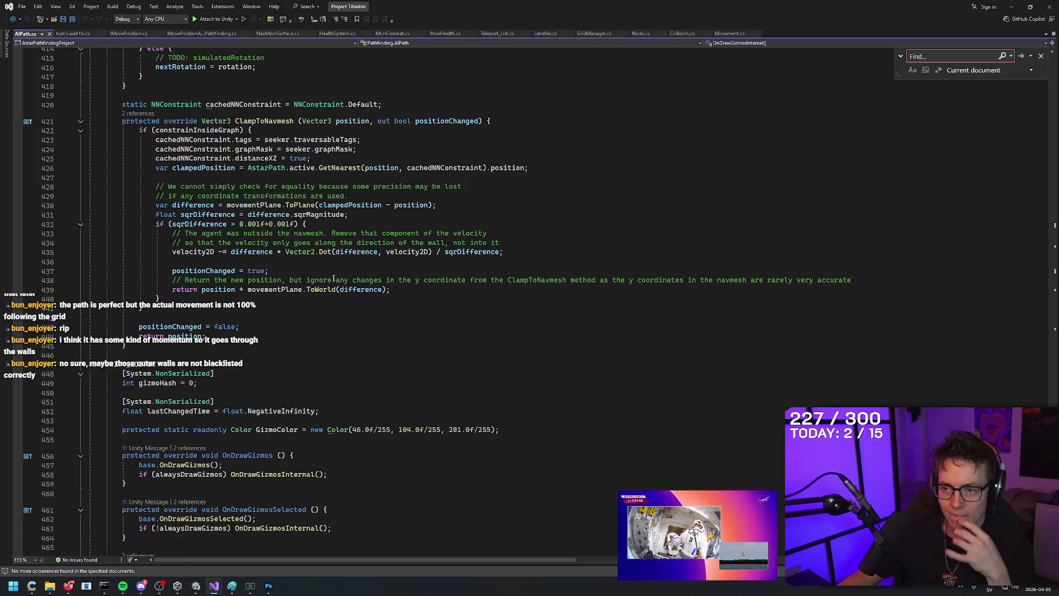
scroll(349, 289, up, 4)
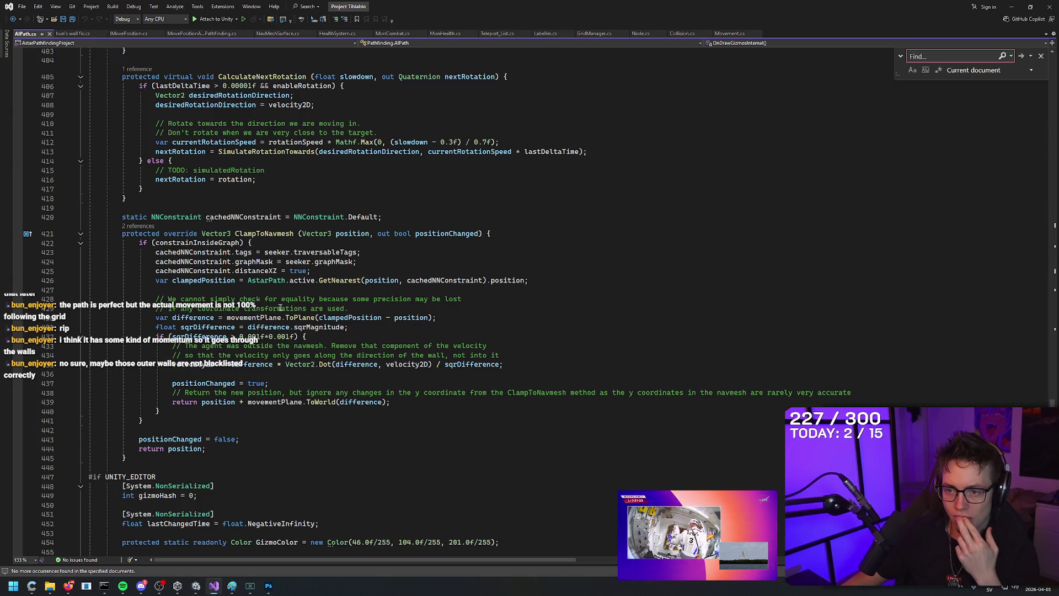
scroll(281, 308, up, 5)
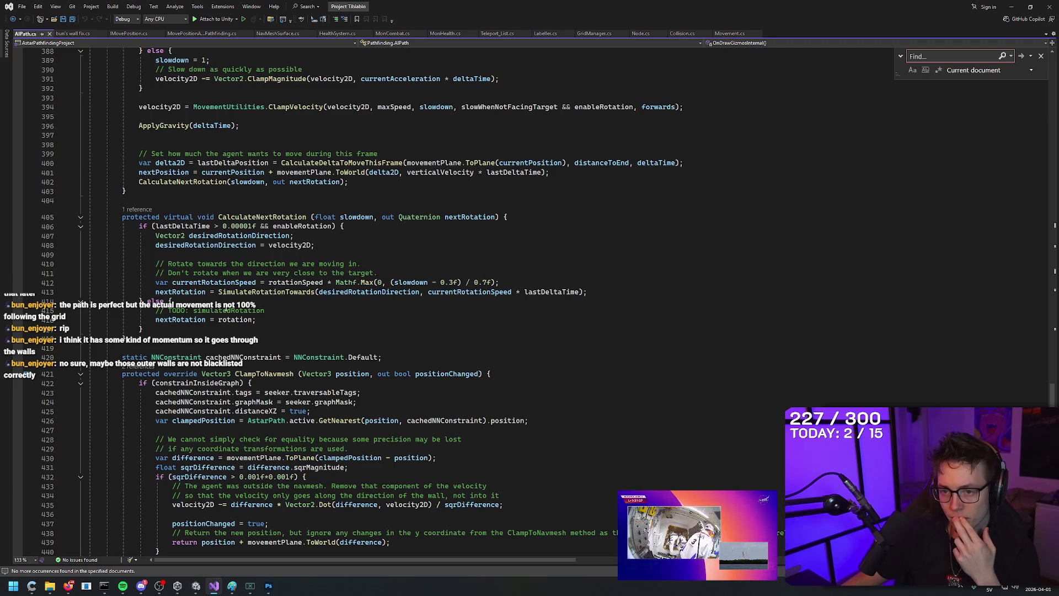
scroll(226, 311, up, 4)
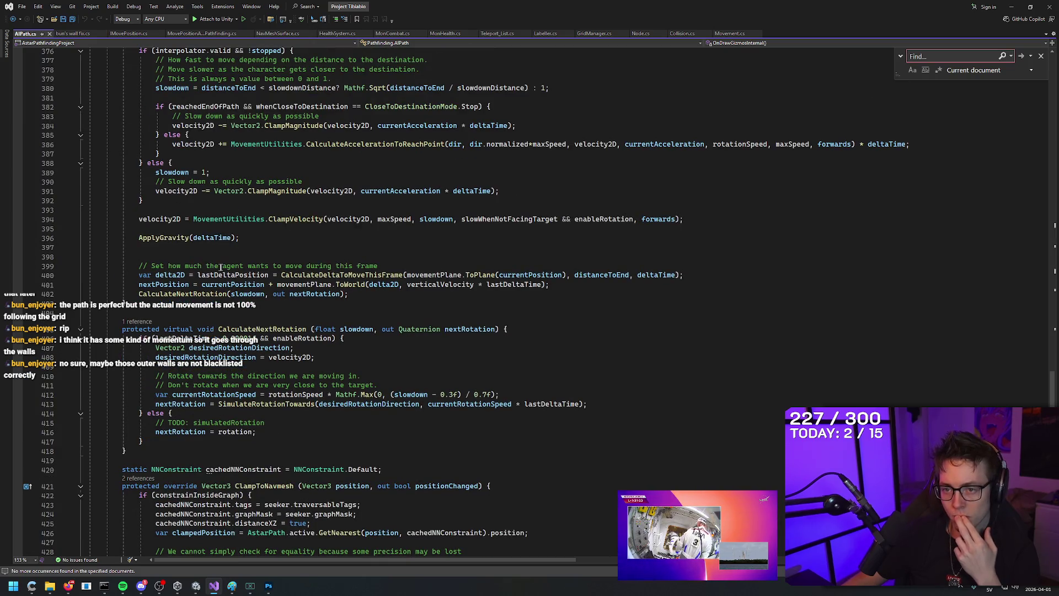
scroll(339, 266, up, 4)
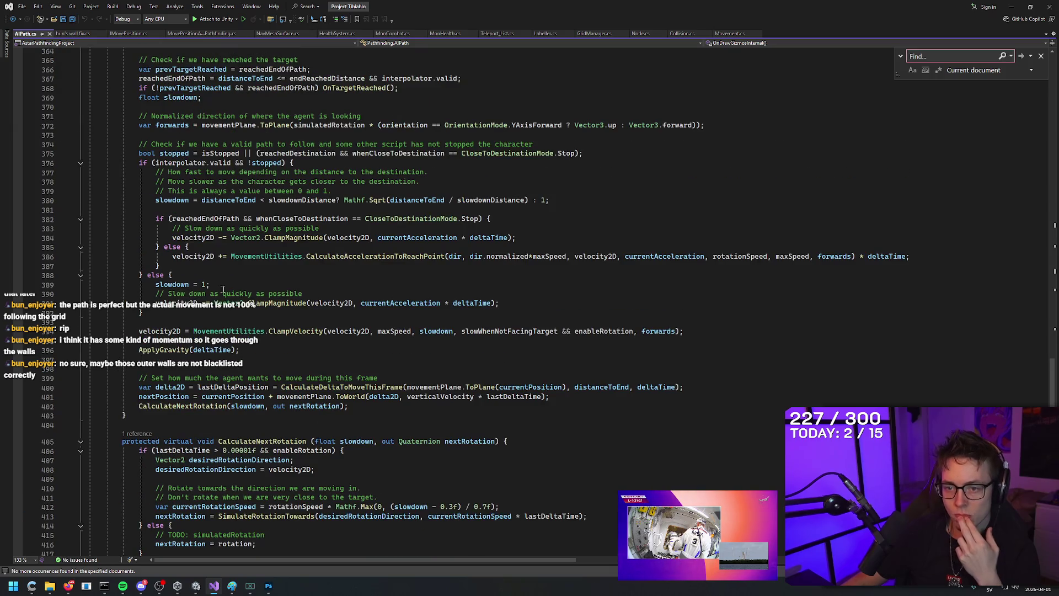
scroll(199, 293, up, 3)
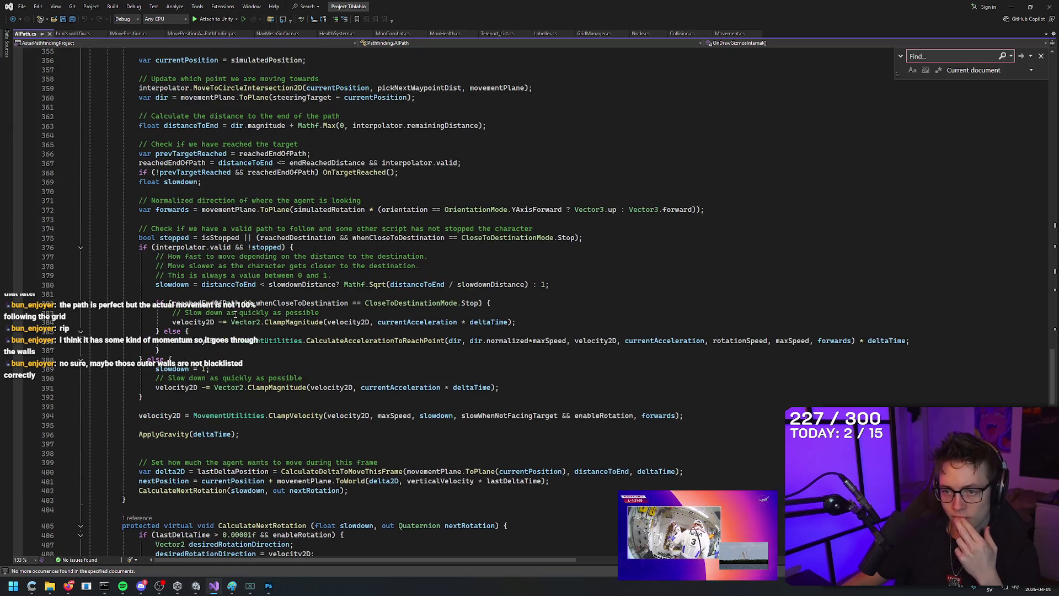
scroll(238, 313, up, 2)
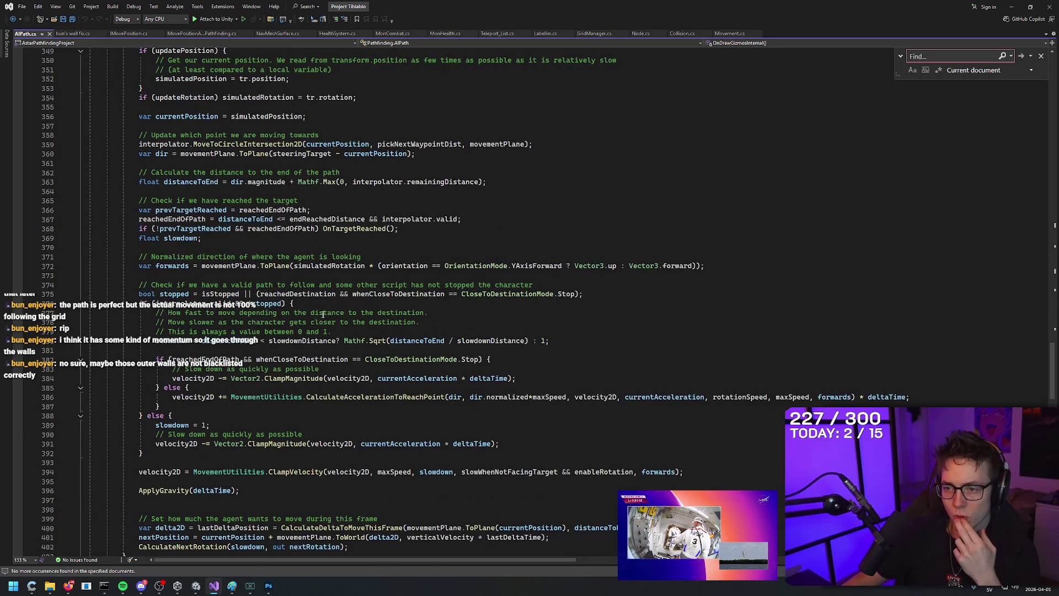
mouse_move(168, 313)
mouse_down()
mouse_move(431, 313)
mouse_move(431, 324)
mouse_up()
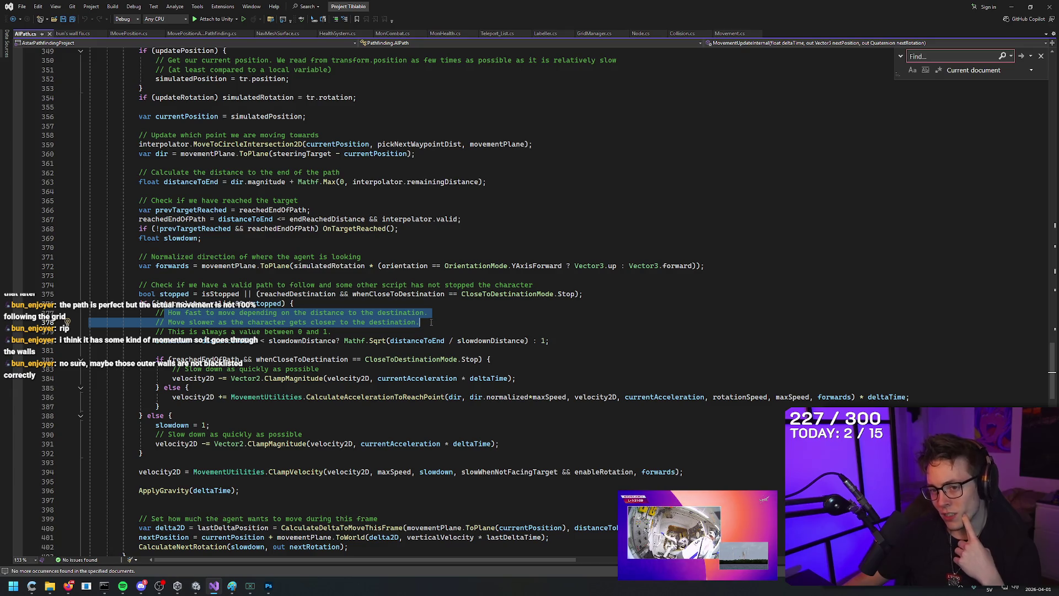
key(Left)
mouse_move(236, 588)
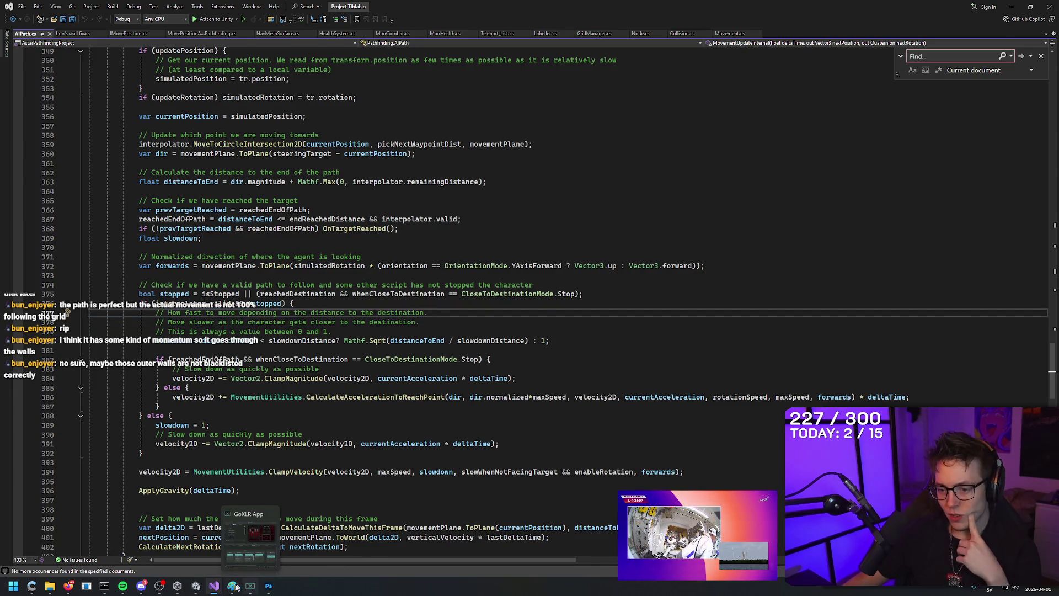
click(196, 586)
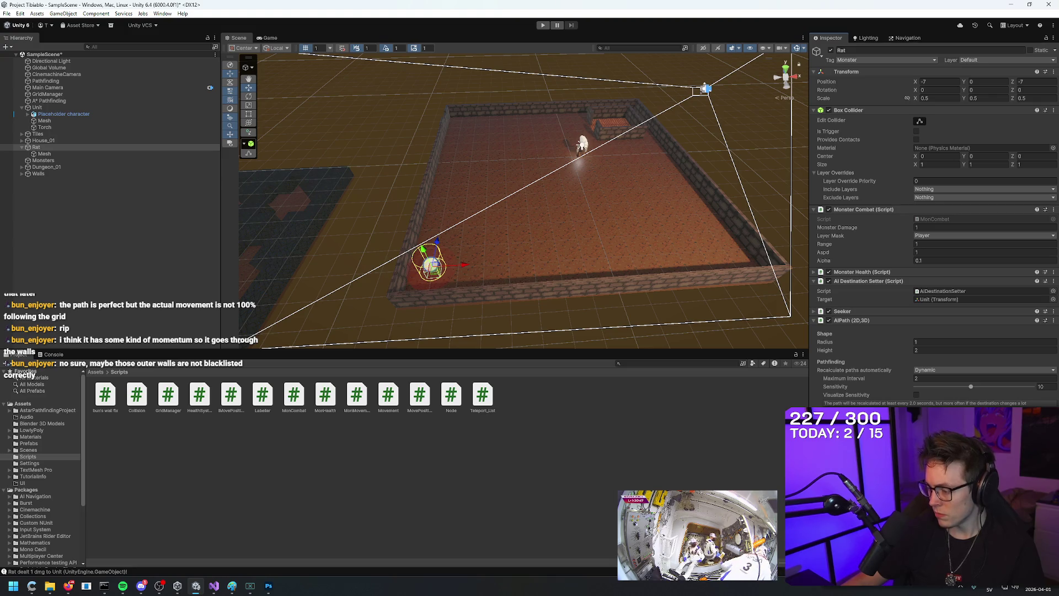
Step: Select the wall pieces around the room and frame the front-left Wall (57) near the rat
key(alt+Tab)
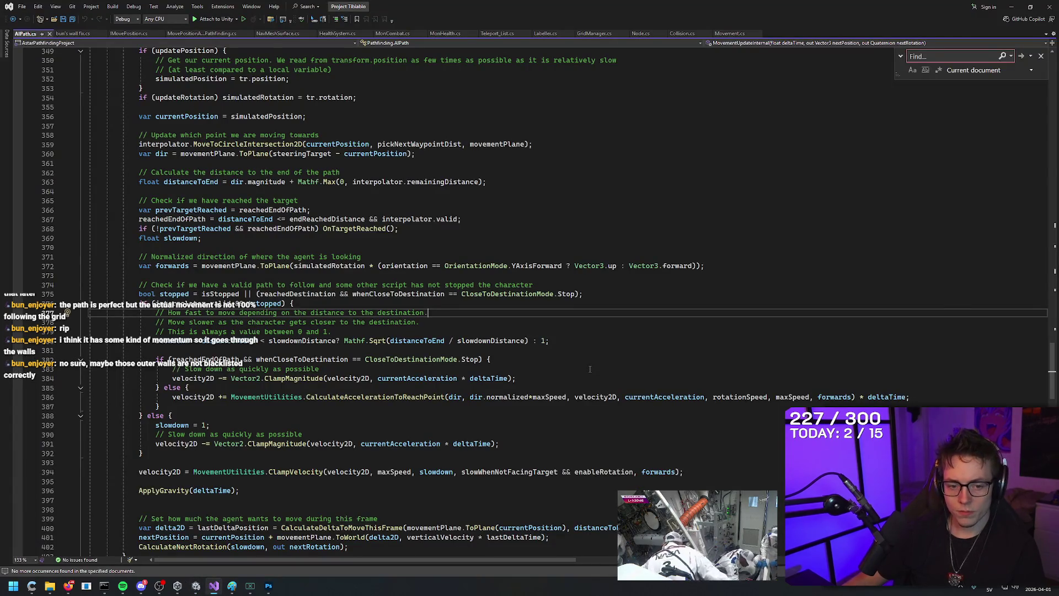
key(alt+Tab)
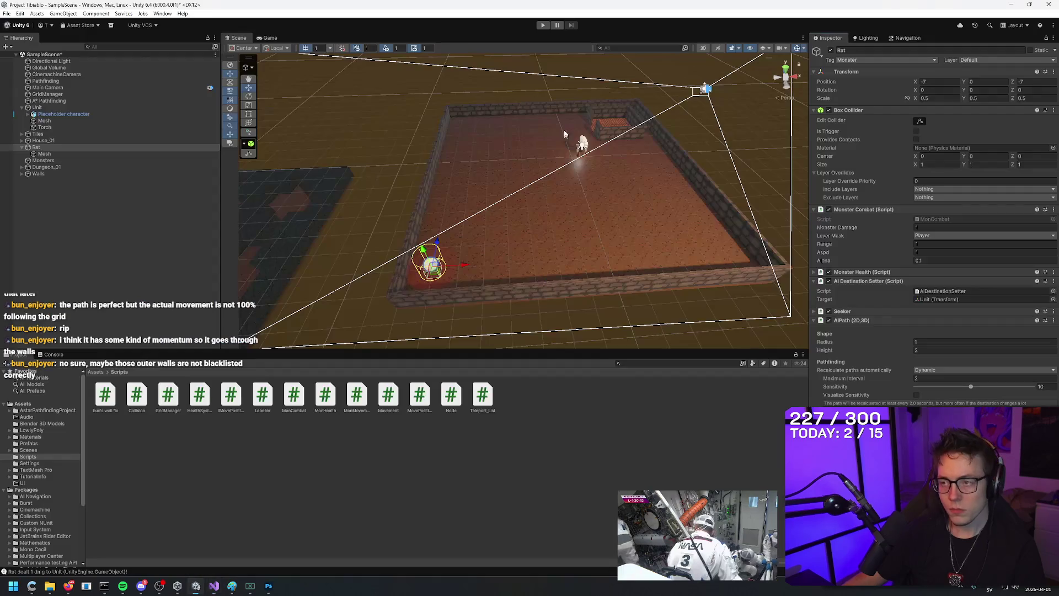
click(562, 108)
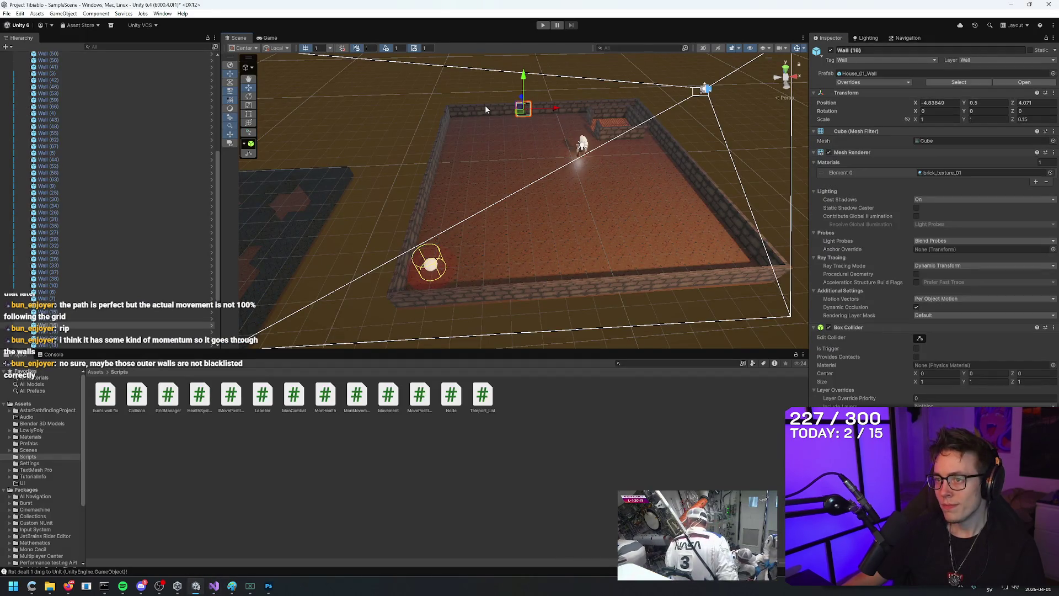
click(575, 109)
click(451, 110)
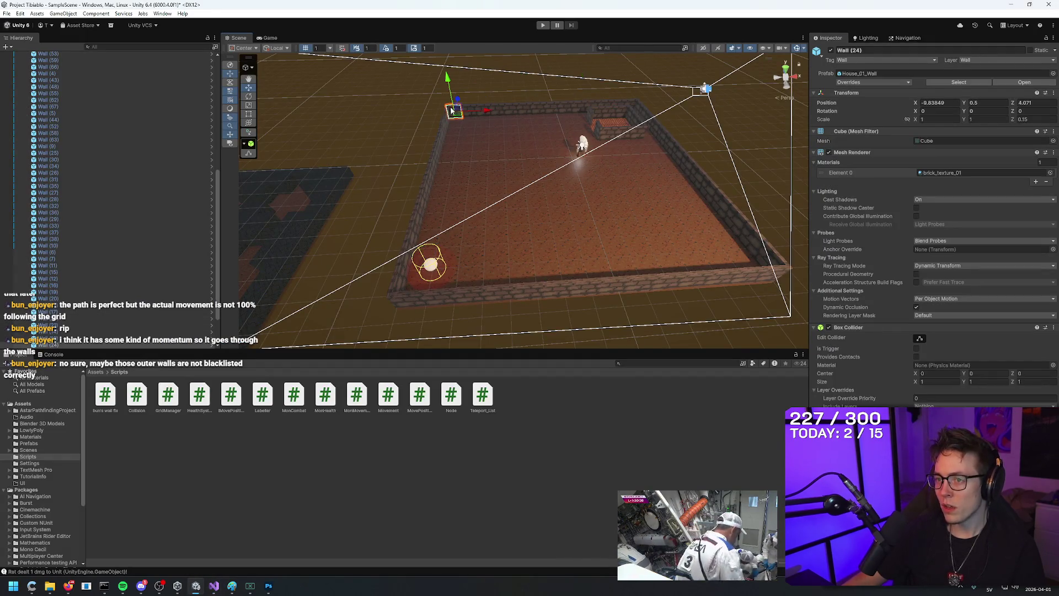
click(402, 301)
key(f)
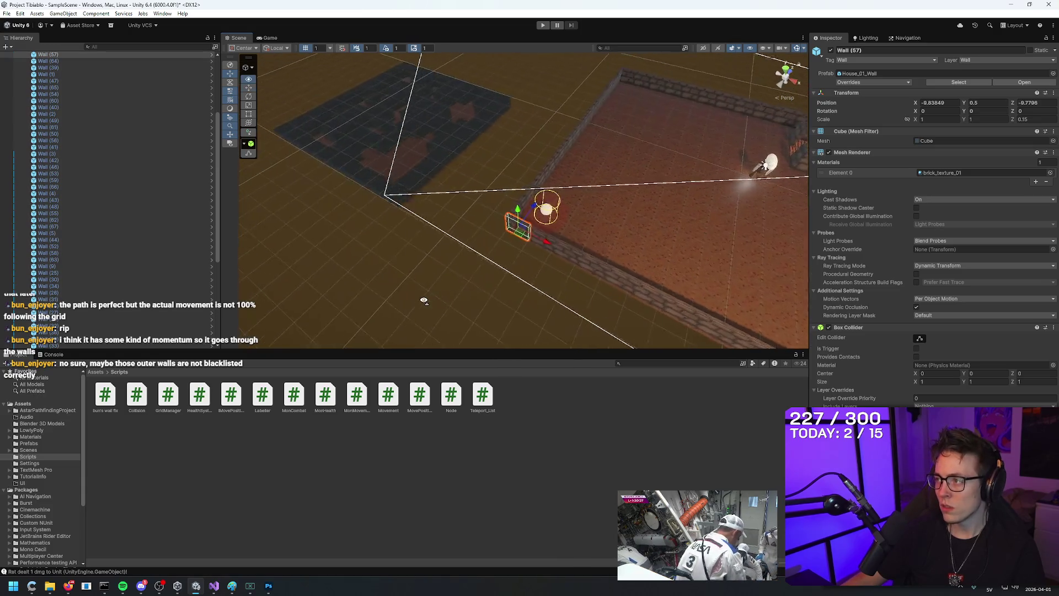
Step: Orbit over the corner and cycle through the overlapping wall pieces there
click(568, 261)
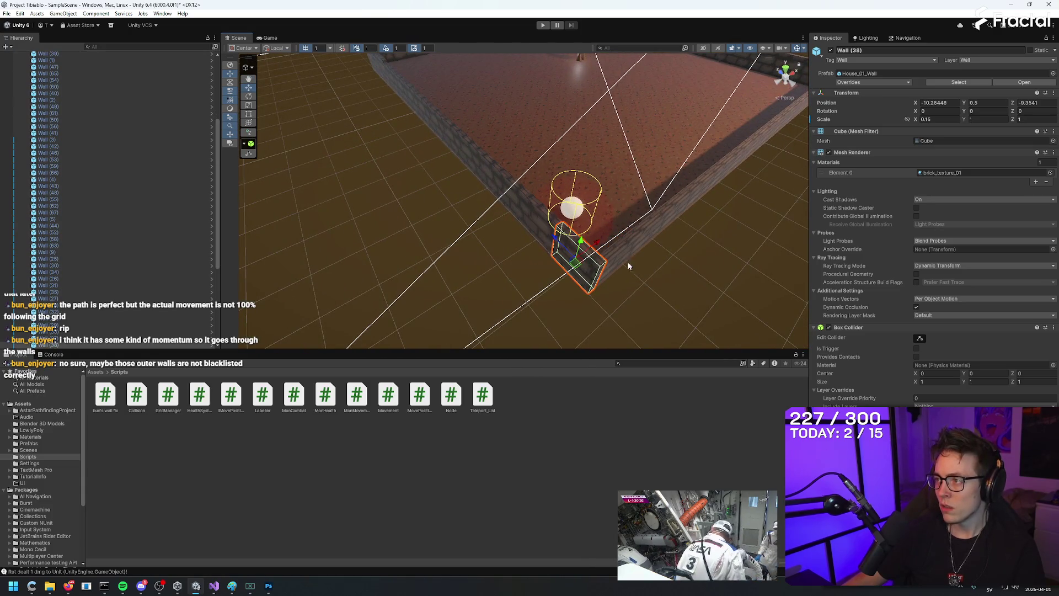
mouse_move(638, 276)
mouse_down()
mouse_move(617, 302)
mouse_move(627, 300)
mouse_up()
click(465, 234)
click(465, 234)
click(465, 234)
click(465, 236)
click(473, 243)
click(477, 247)
click(485, 253)
Step: Compare the long Wall (38) with the short Wall (57), then reselect the Rat
click(472, 246)
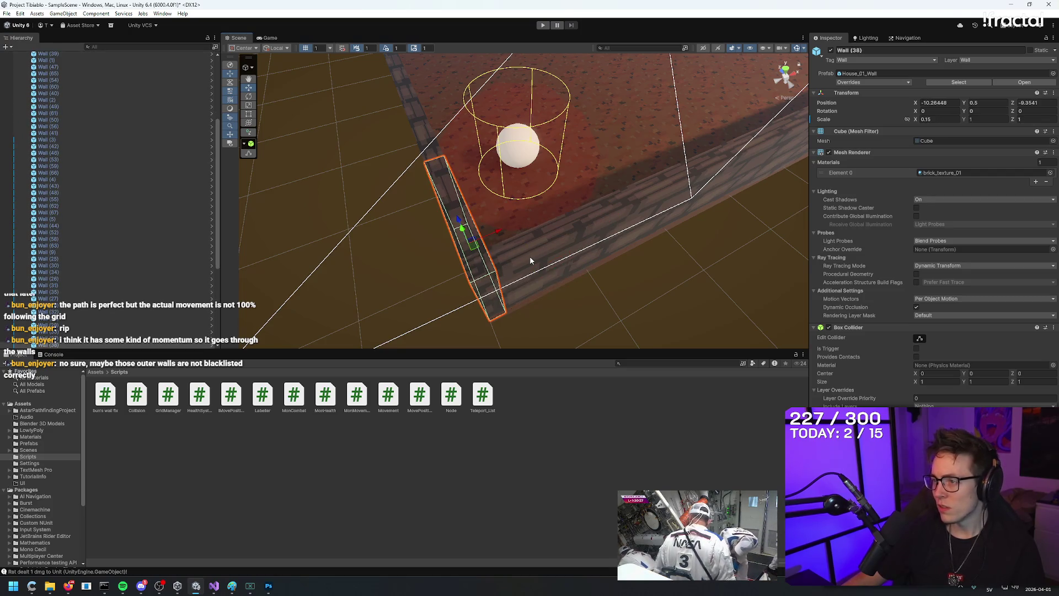
click(528, 256)
click(481, 236)
click(465, 235)
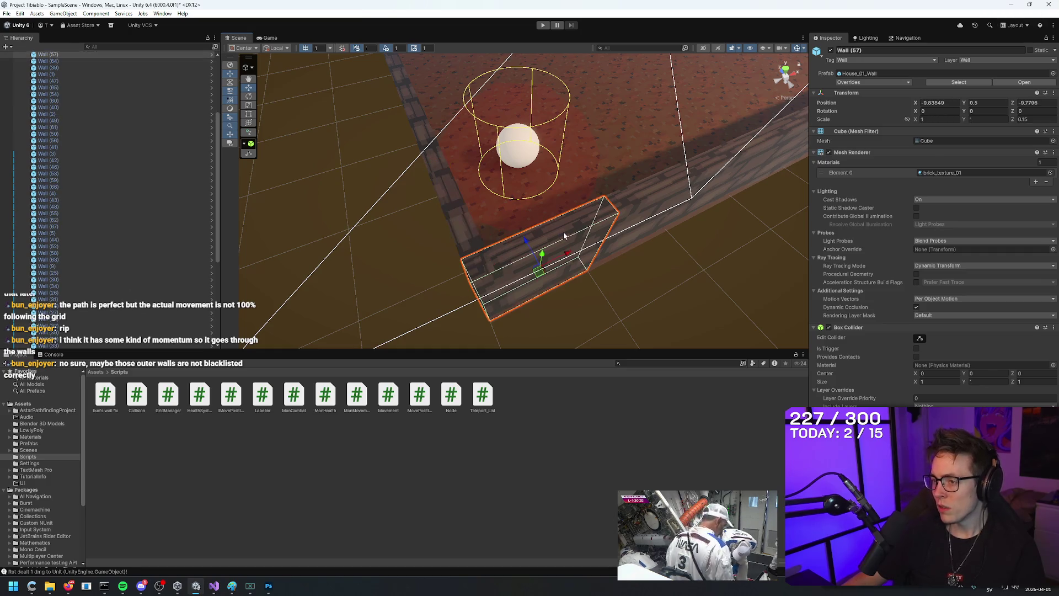
scroll(564, 232, down, 10)
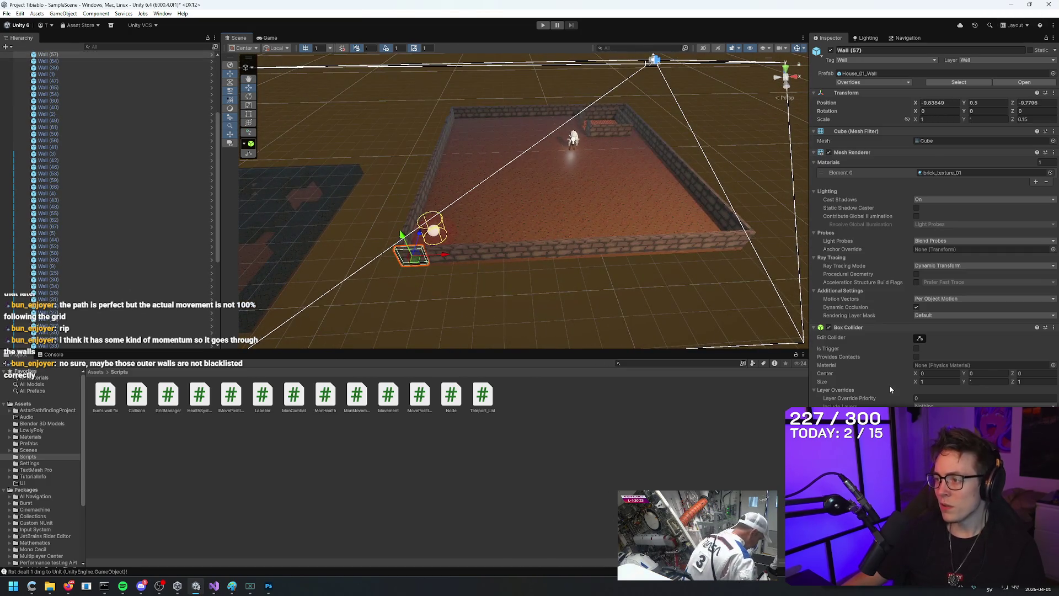
click(433, 230)
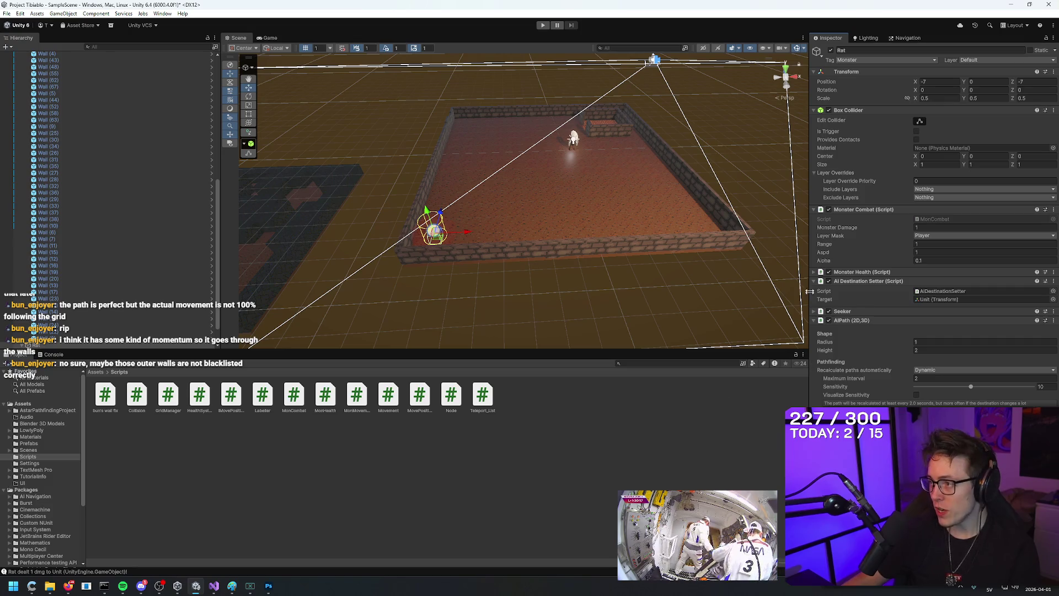
Step: Set the Unit's Movespeed to 59, enter Play mode and commit a Move Cooldown of 6
click(572, 140)
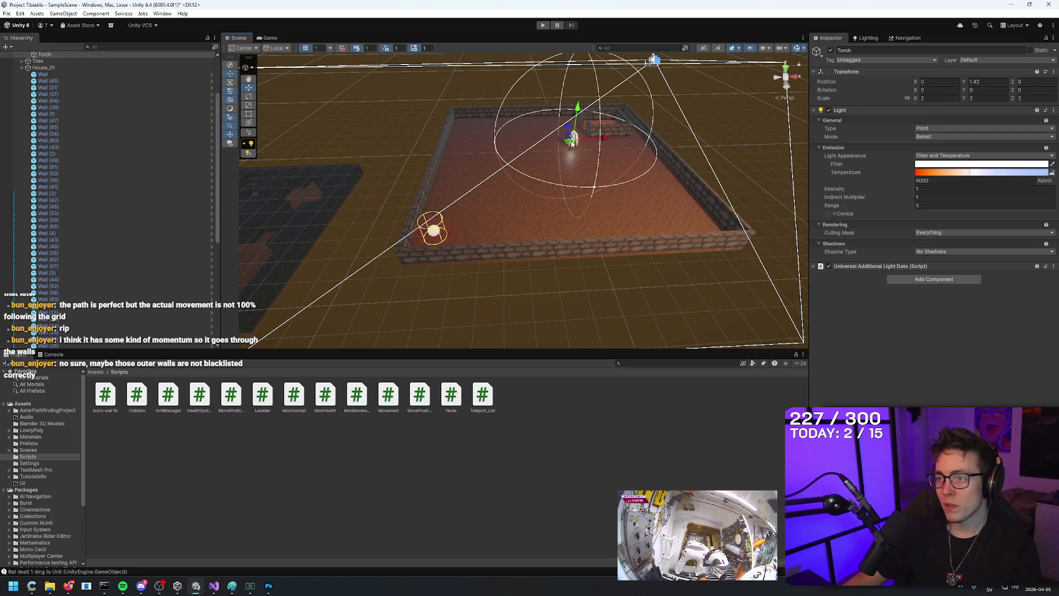
scroll(110, 89, up, 3)
click(111, 84)
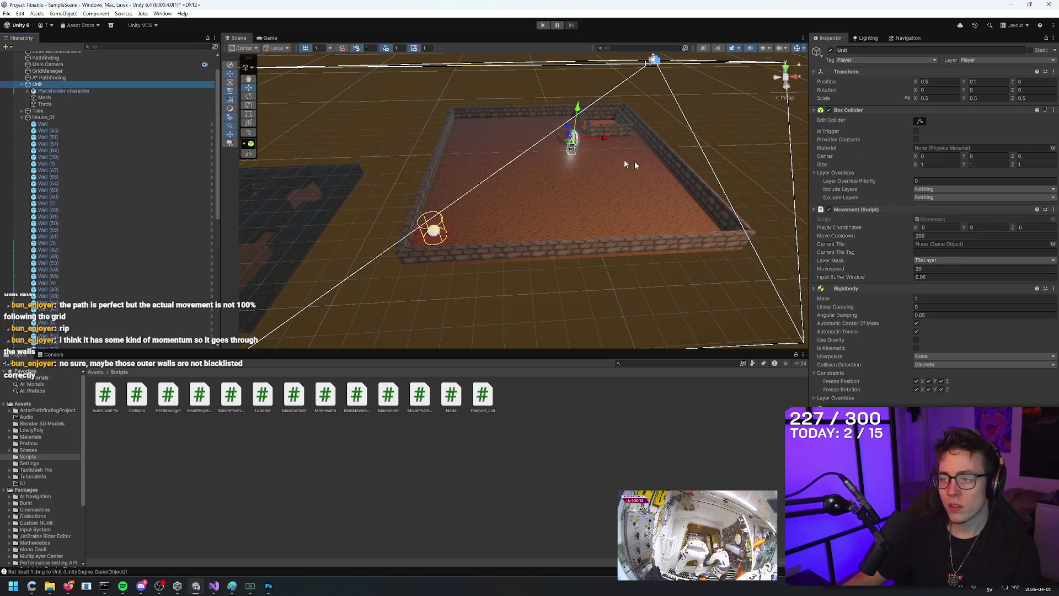
click(929, 268)
text(59)
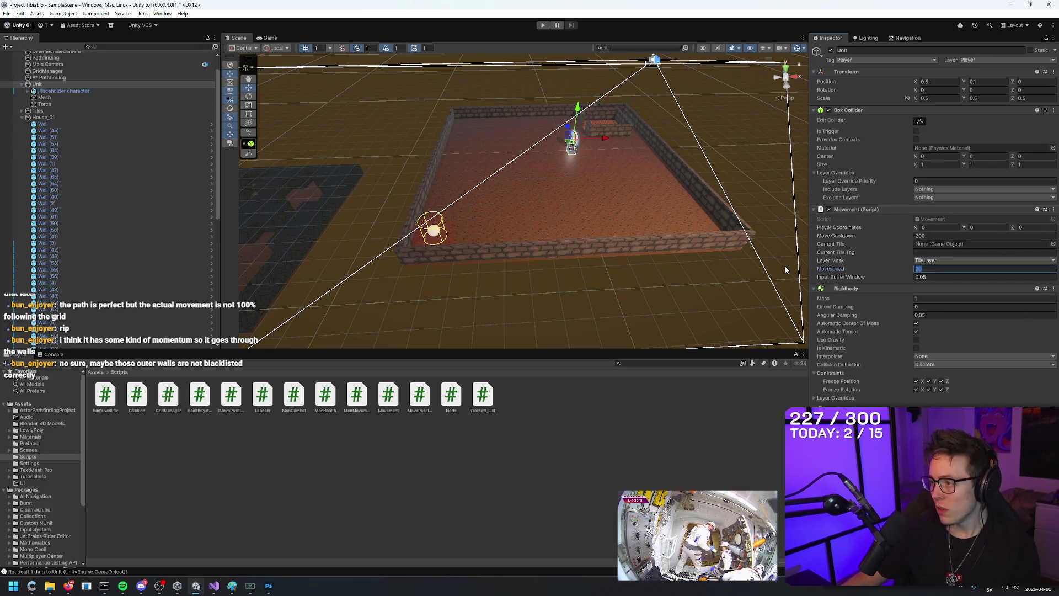
click(543, 26)
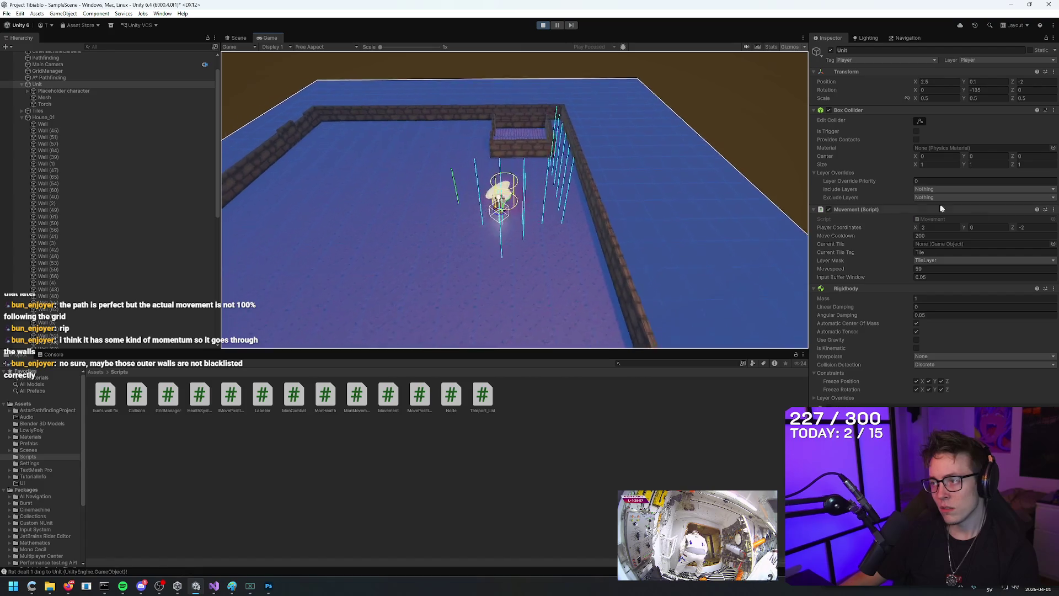
click(727, 227)
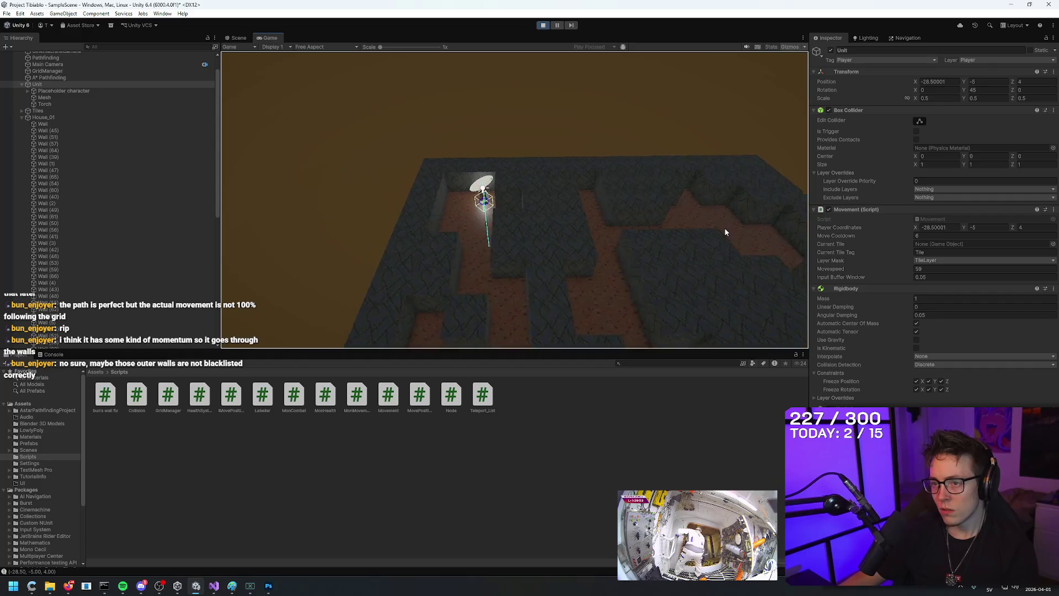
Step: Send the unit to two new spots in the Game view, then stop the game and return to Visual Studio
click(725, 231)
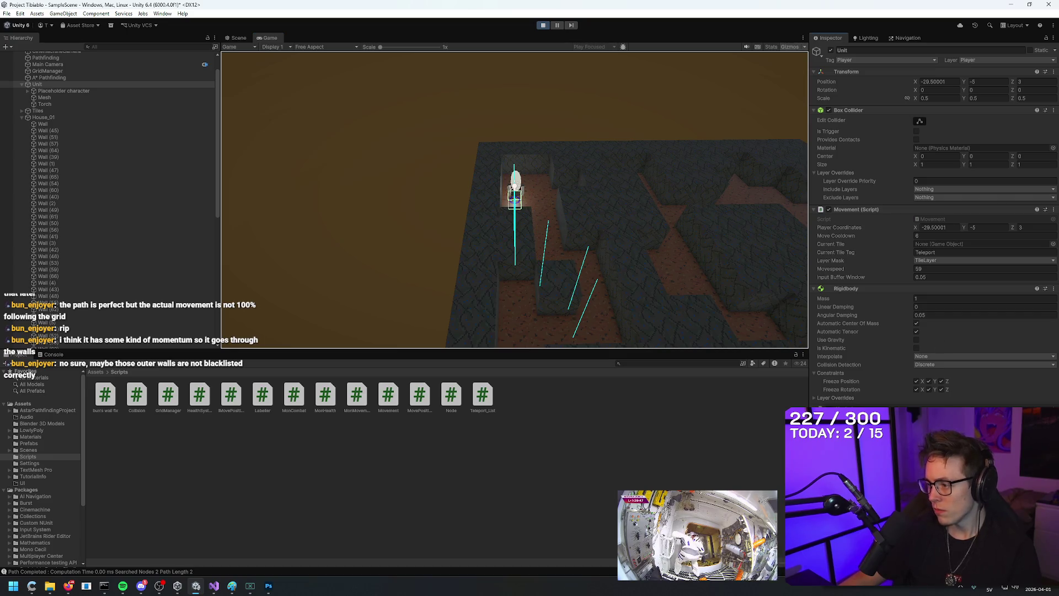
click(601, 105)
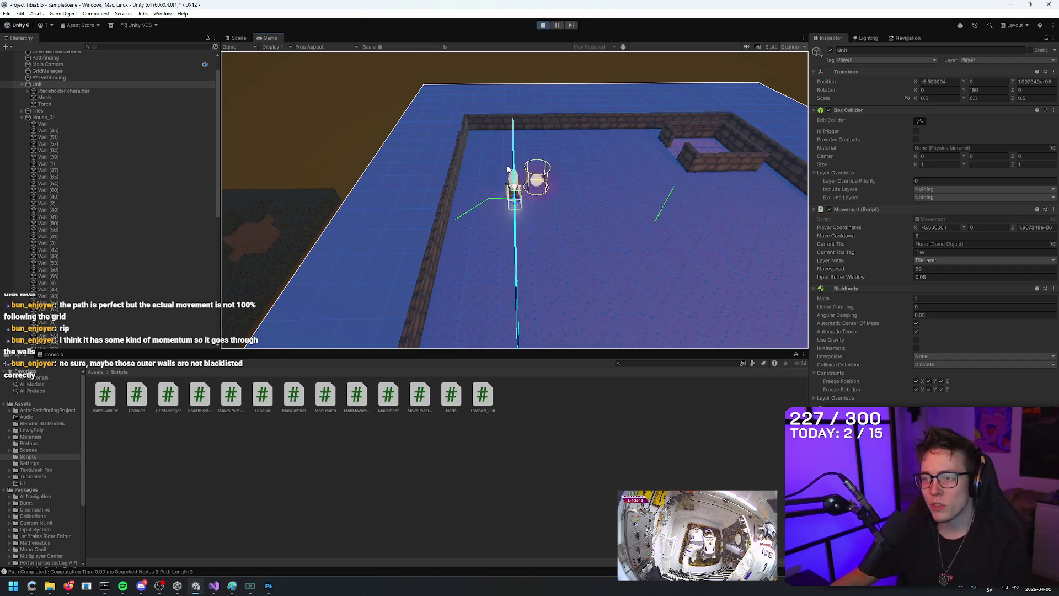
click(543, 25)
click(213, 588)
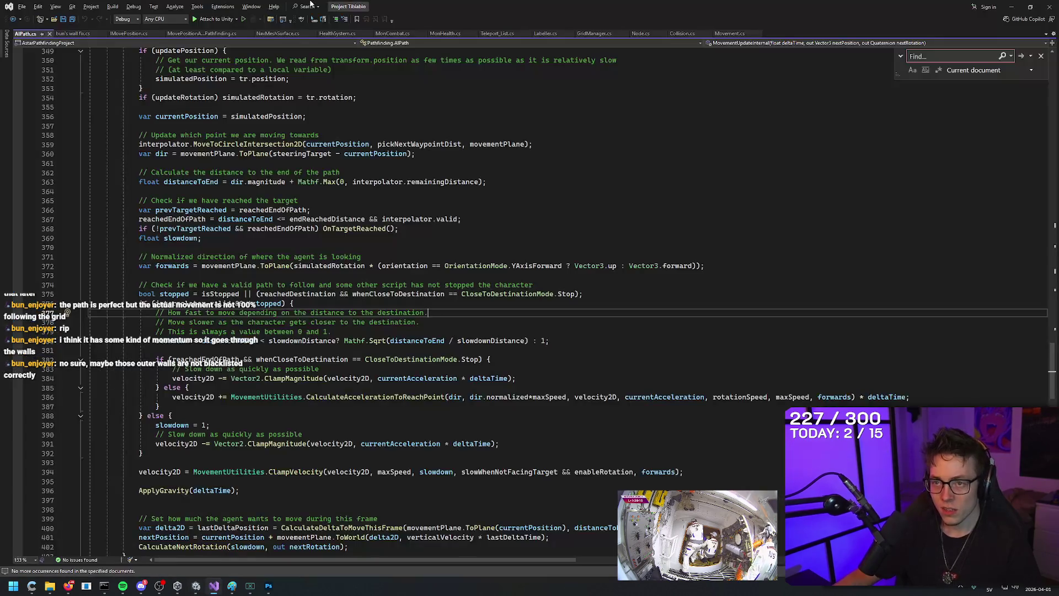
click(730, 34)
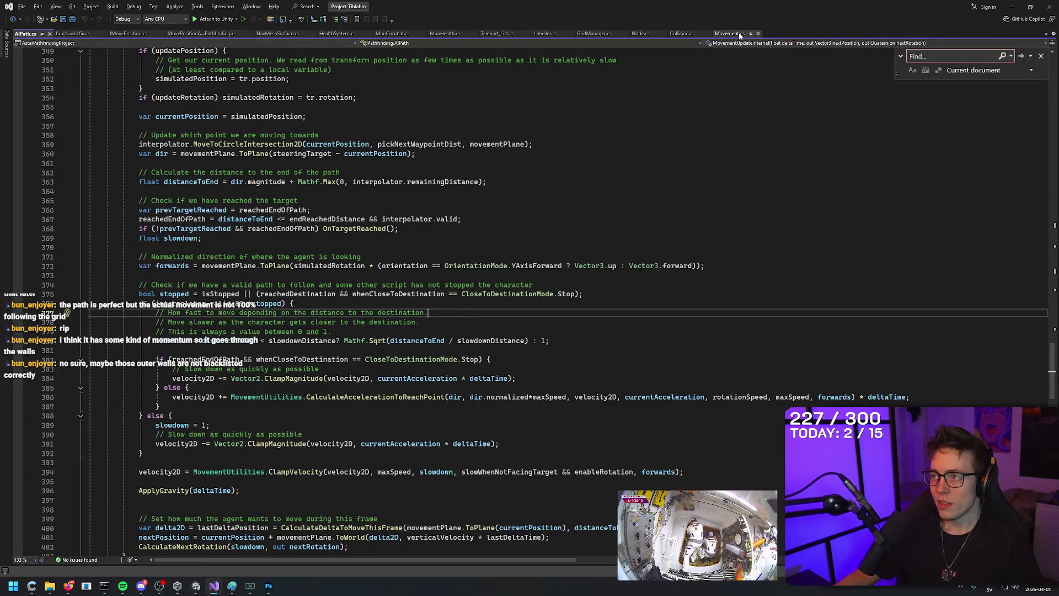
drag(393, 334, 87, 335)
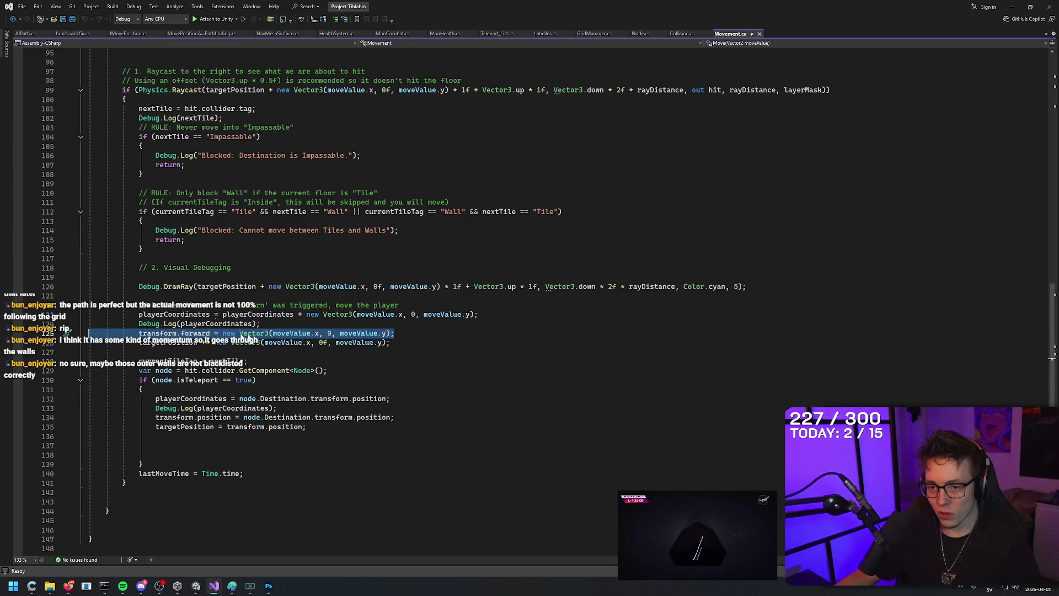
key(Home)
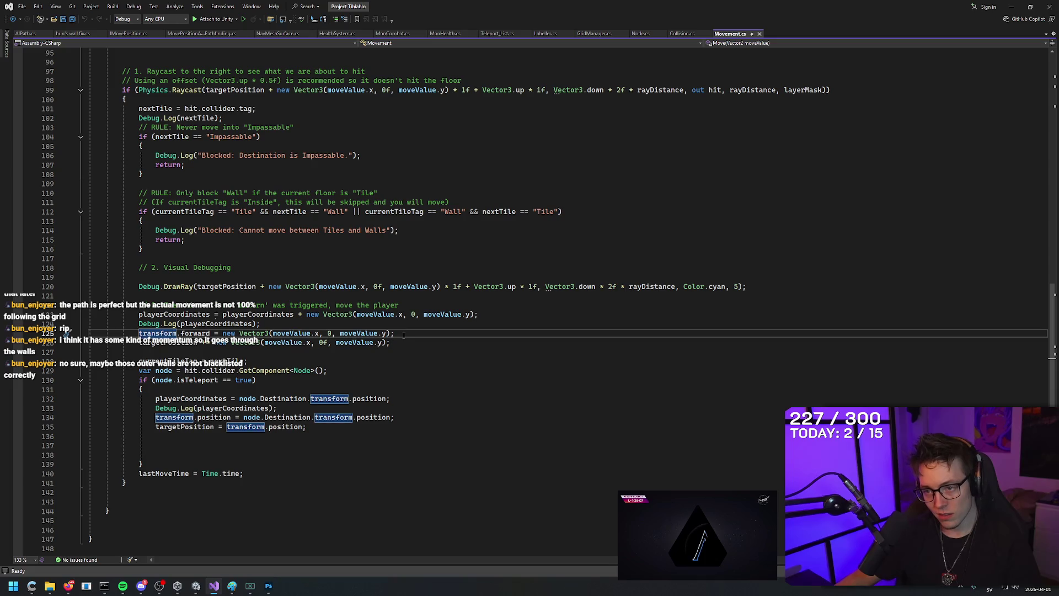
drag(403, 344, 117, 344)
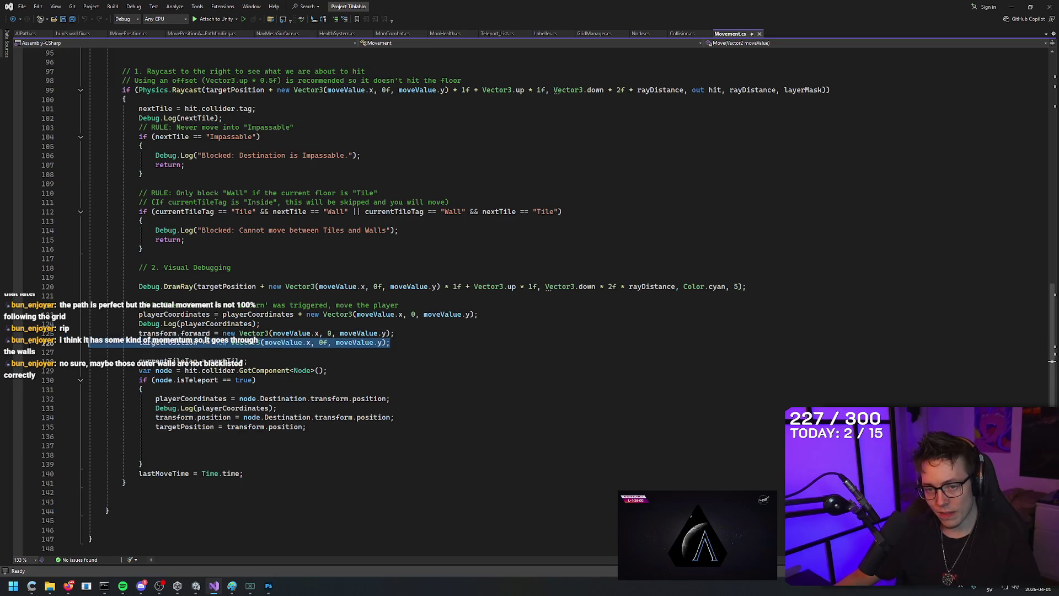
drag(422, 334, 67, 335)
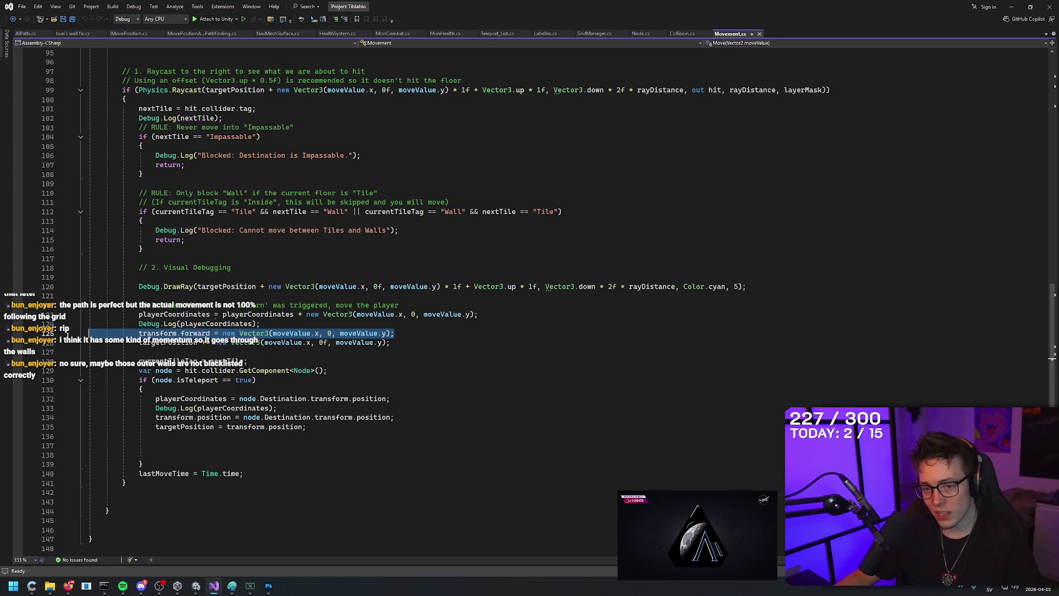
click(340, 343)
drag(412, 345, 58, 343)
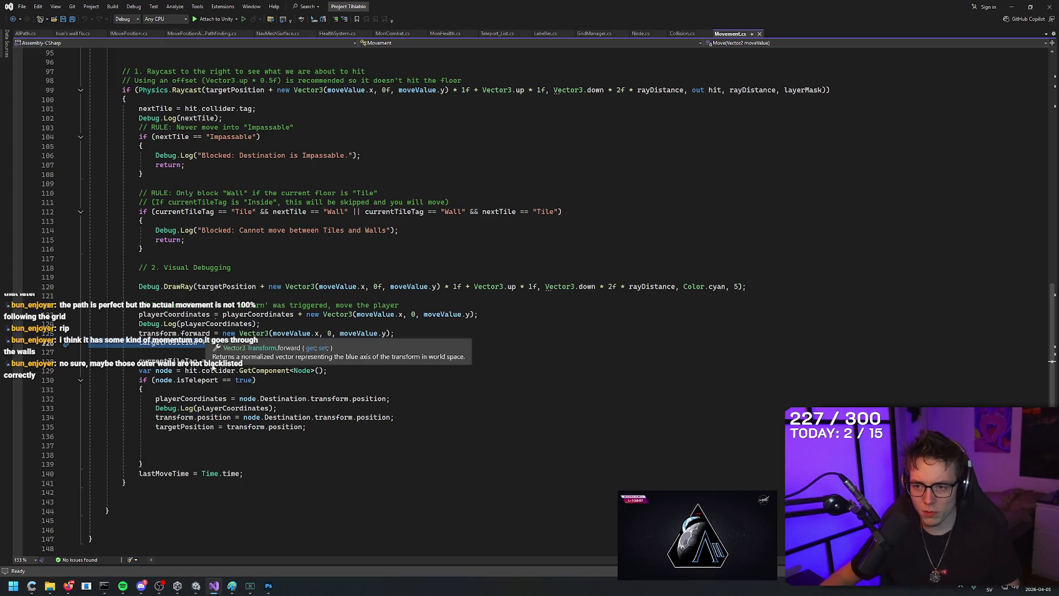
click(405, 345)
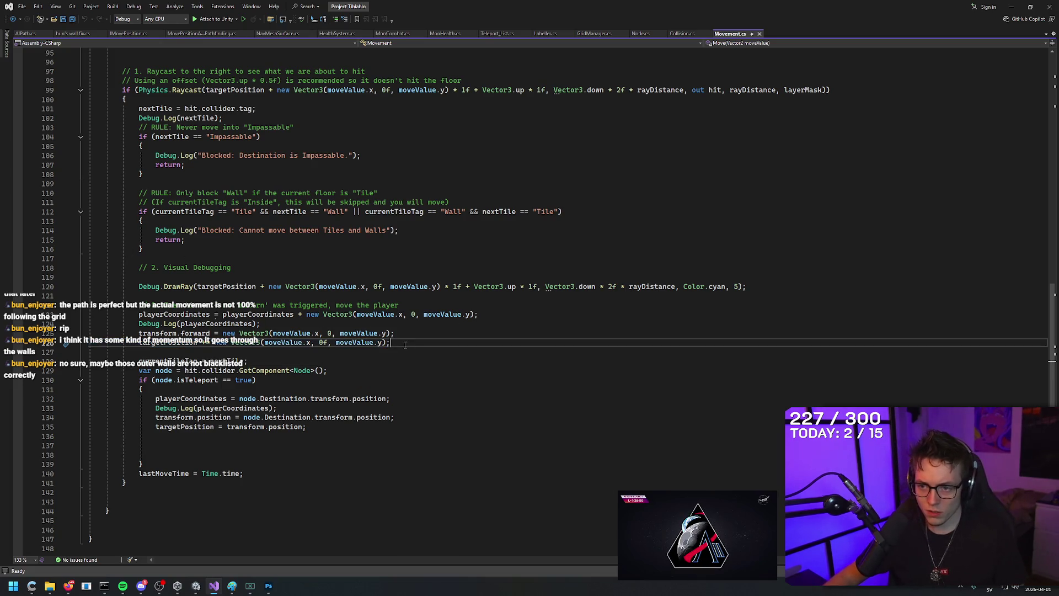
key(shift+Home)
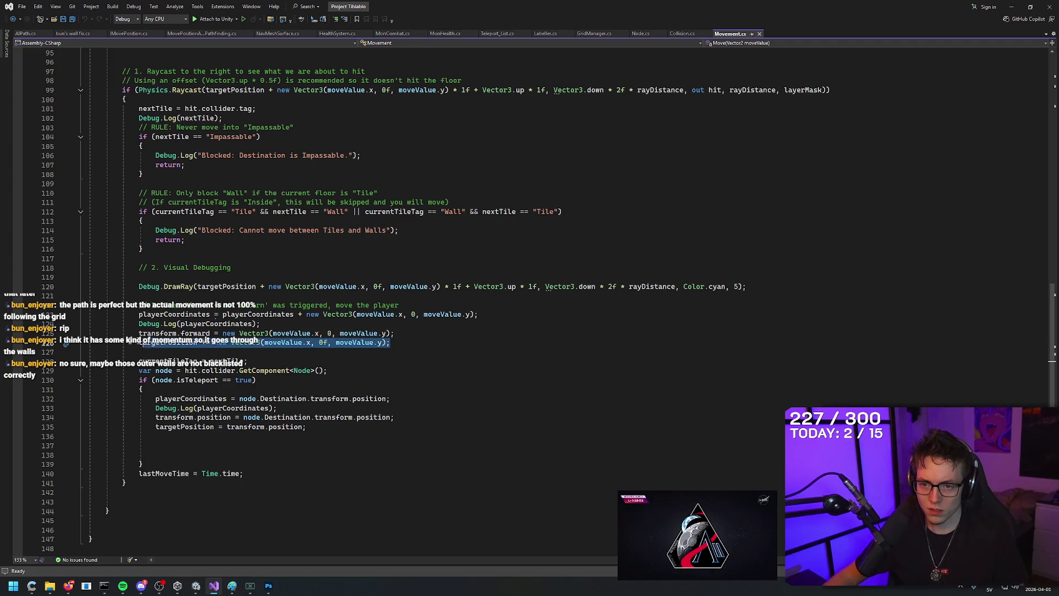
click(406, 343)
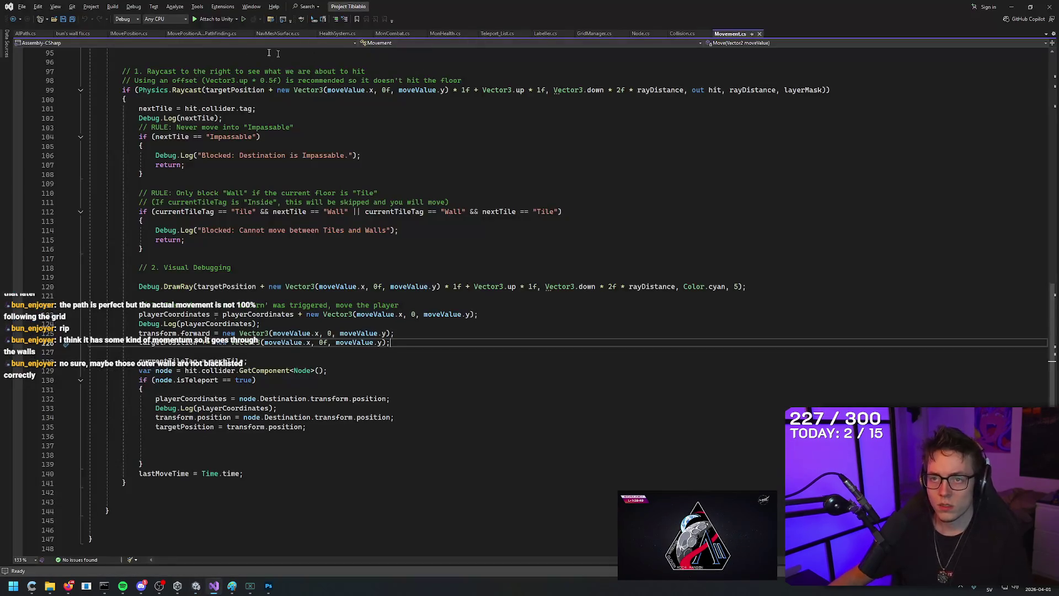
click(25, 34)
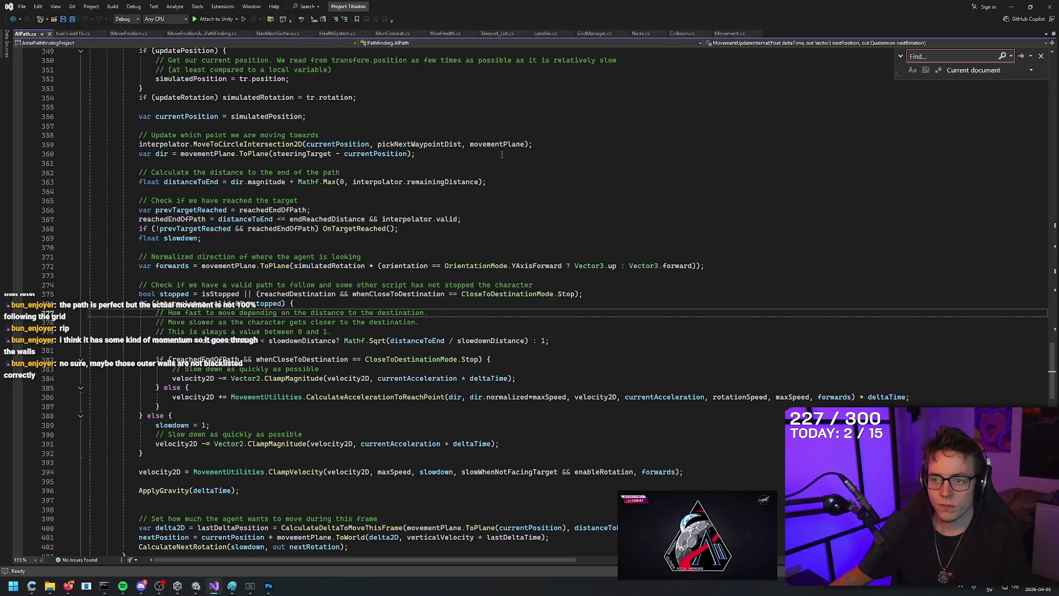
Step: Search AIPath.cs for 'targetpo', find no match, and clear the search
click(624, 119)
key(ctrl+f)
text(tar)
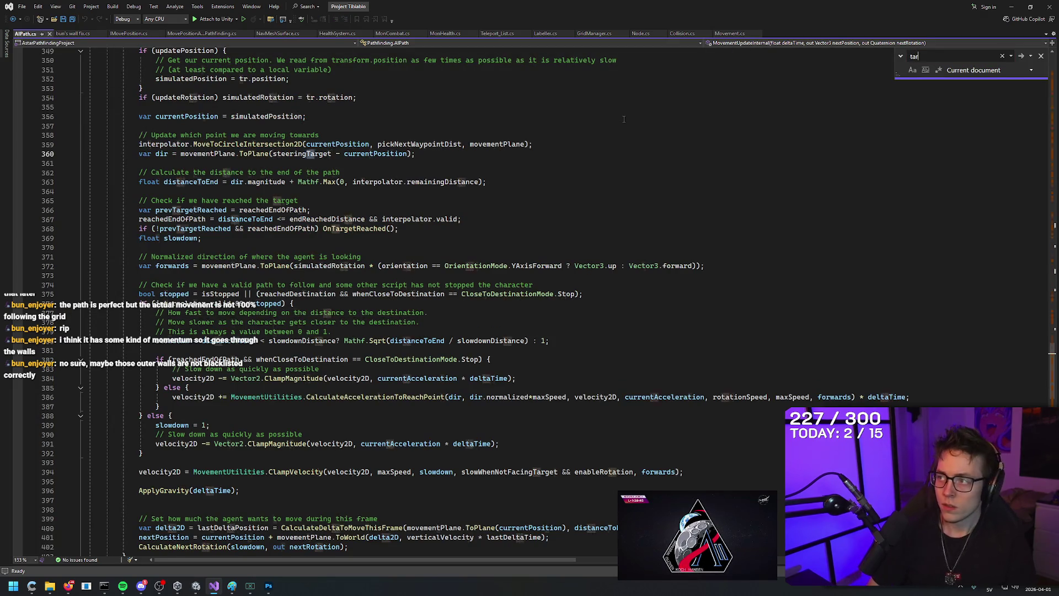
text(getposition +=)
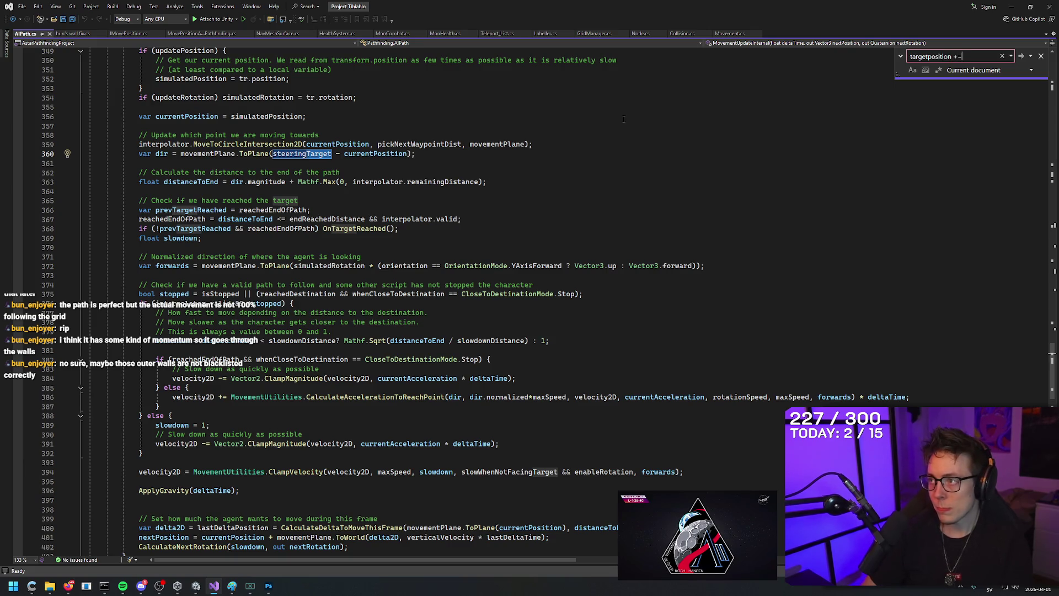
key(Return)
key(Return)
key(ctrl+a)
key(BackSpace)
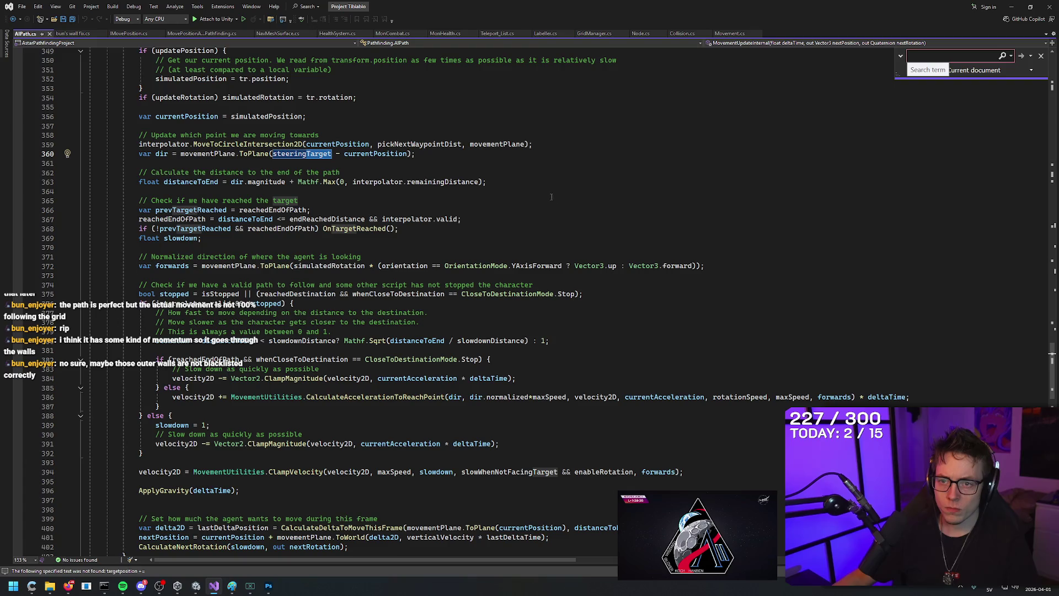
Step: Review the AIPath movement code, then select the script text from the caret to the end
scroll(539, 177, up, 4)
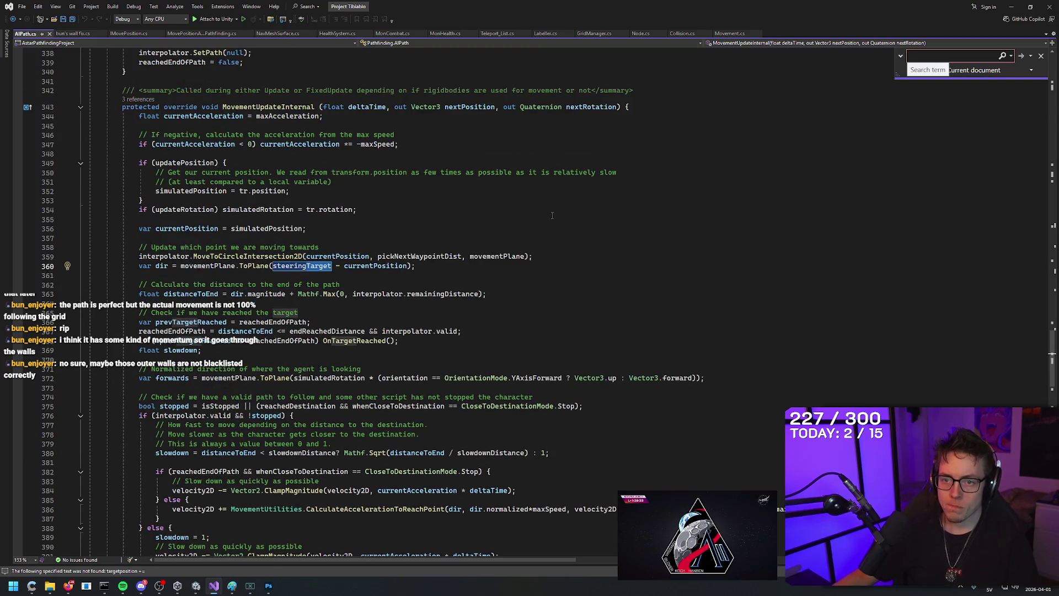
scroll(569, 198, up, 7)
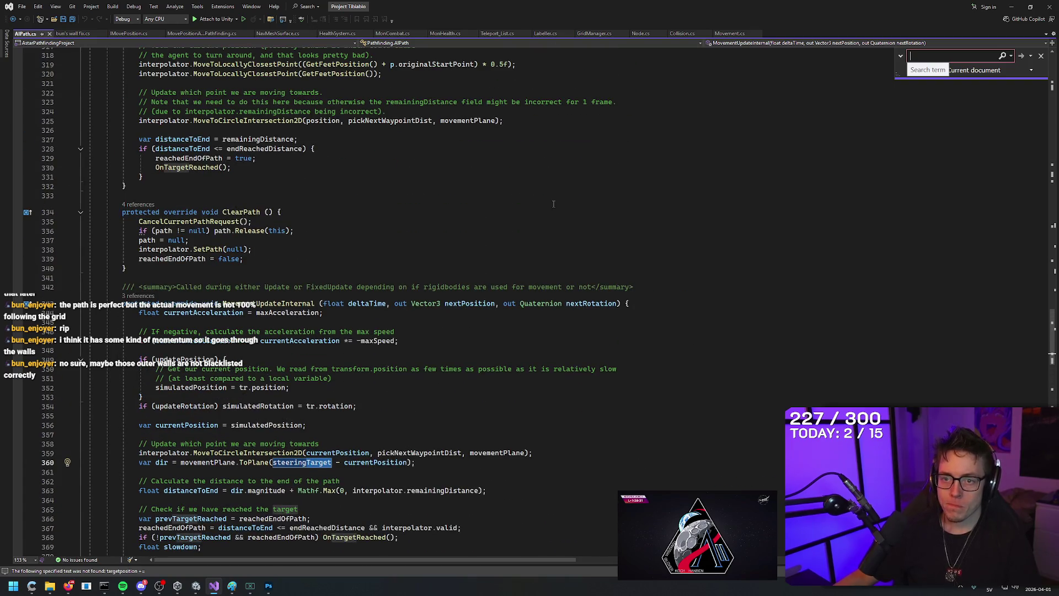
scroll(553, 205, up, 5)
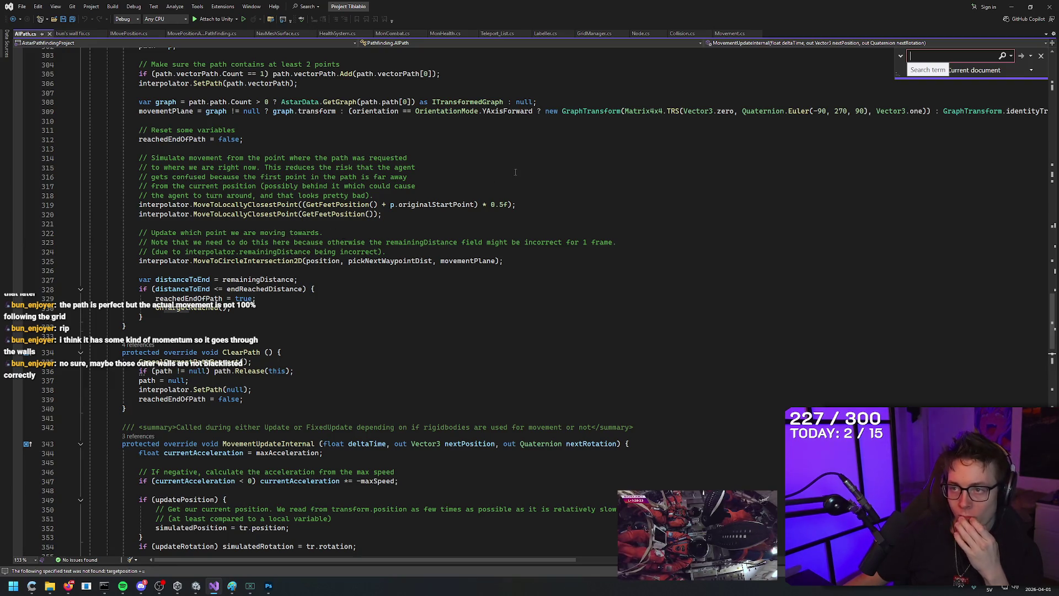
scroll(524, 165, up, 4)
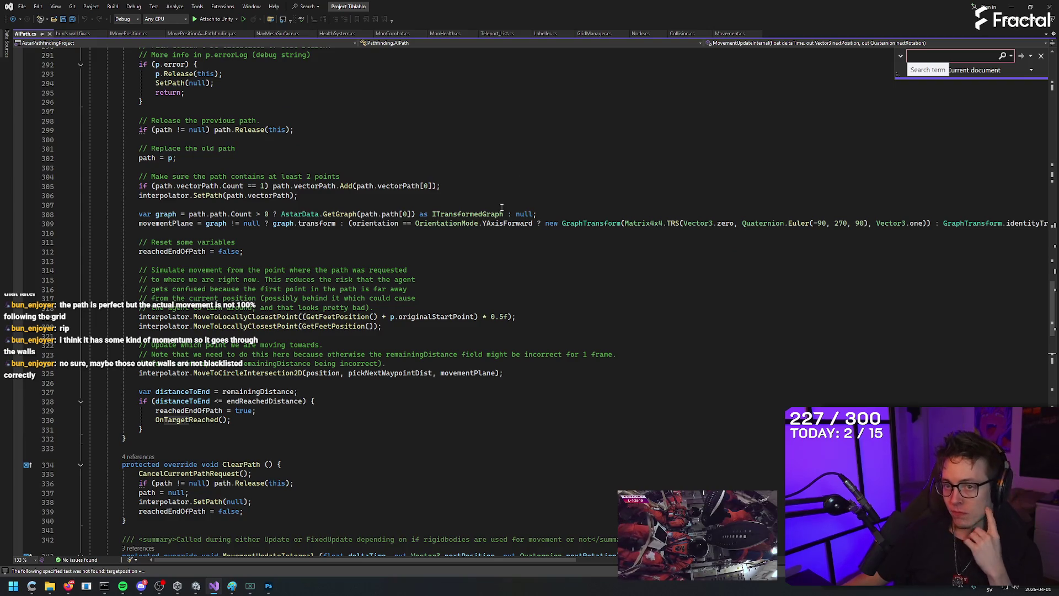
scroll(501, 207, up, 5)
scroll(503, 193, up, 2)
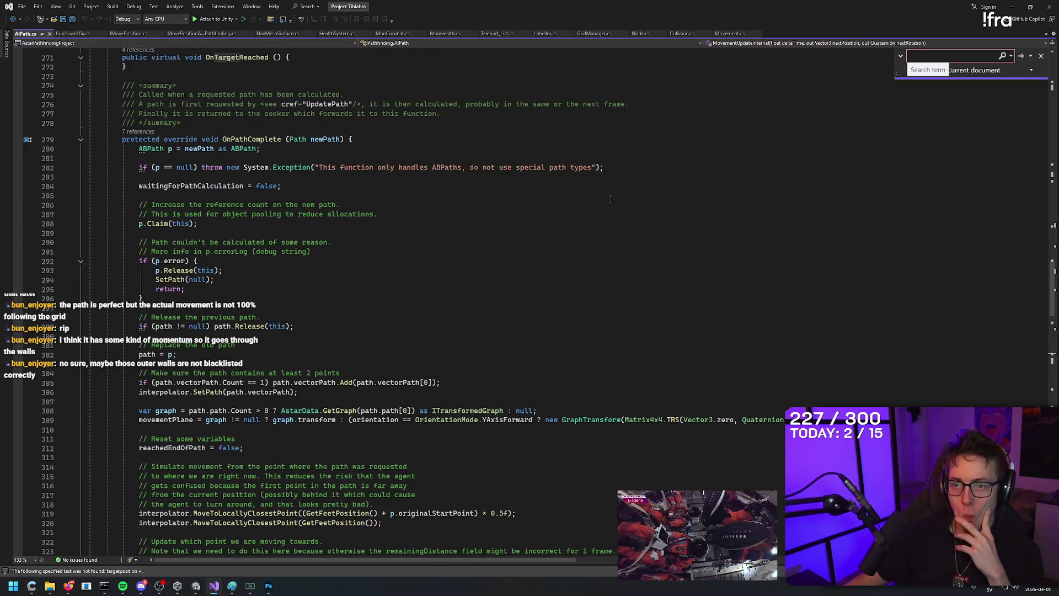
scroll(611, 198, down, 9)
scroll(614, 208, up, 7)
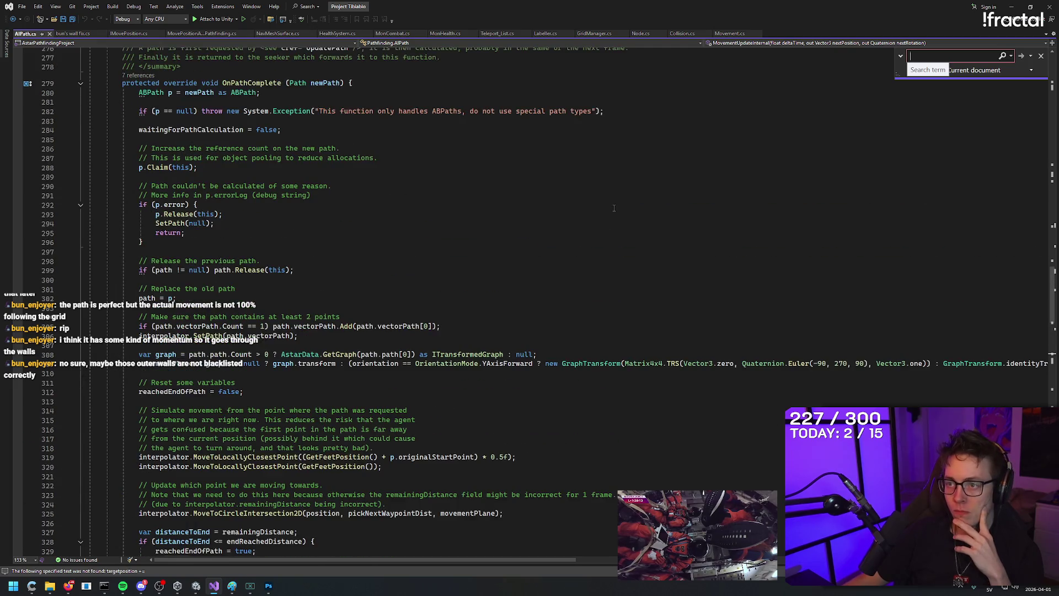
scroll(614, 208, down, 20)
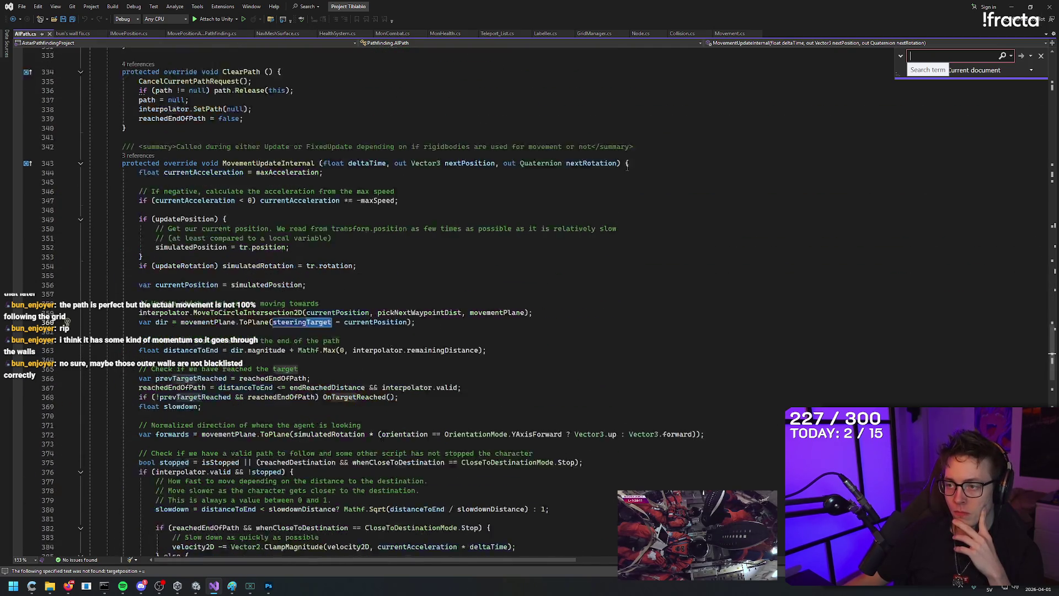
scroll(634, 223, down, 7)
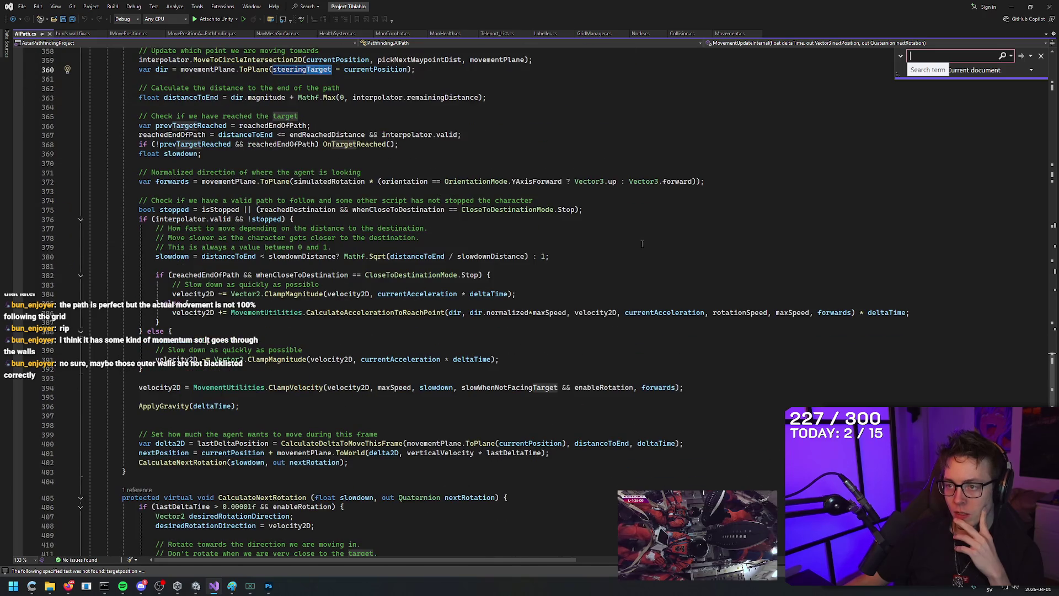
scroll(642, 243, down, 13)
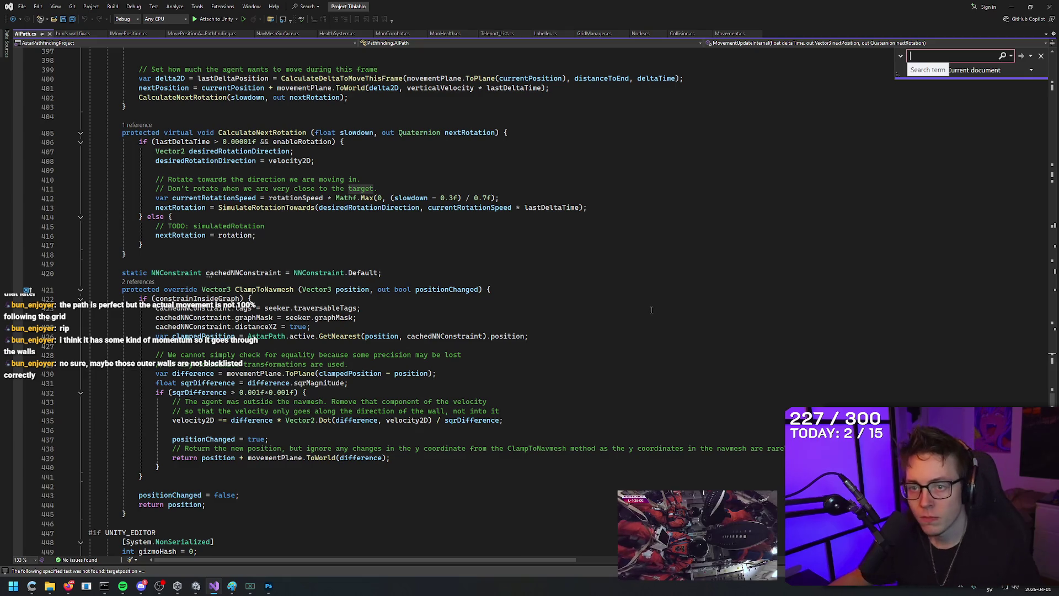
scroll(532, 304, down, 11)
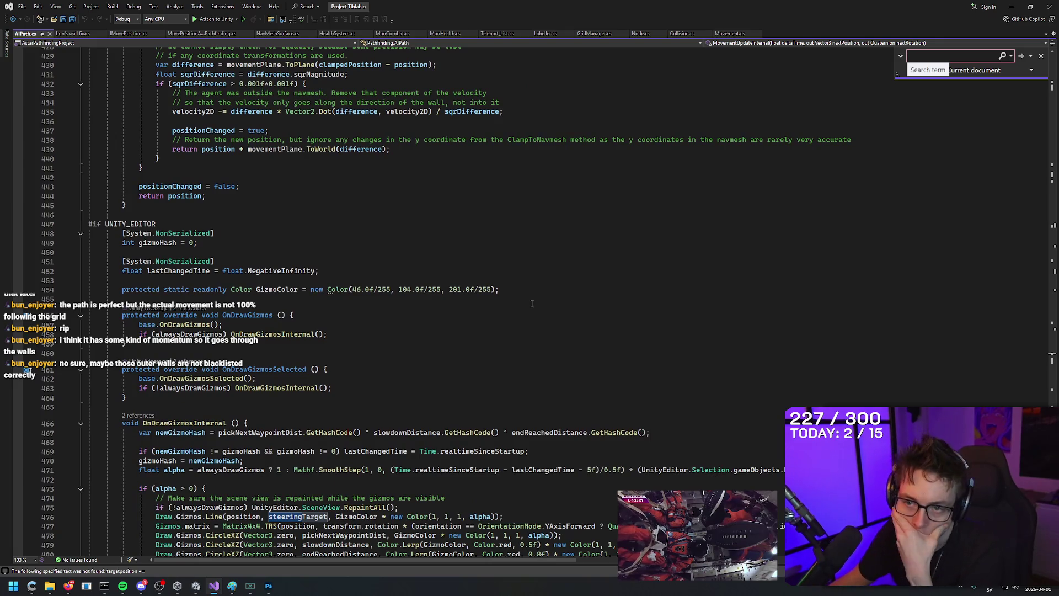
scroll(627, 373, down, 8)
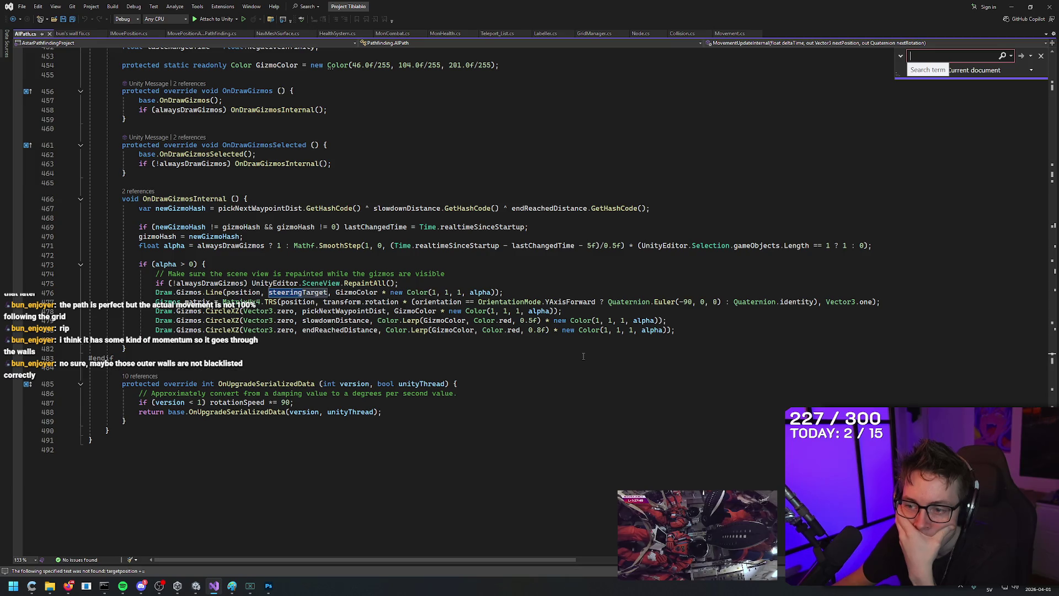
scroll(583, 356, up, 7)
scroll(583, 356, up, 5)
click(497, 149)
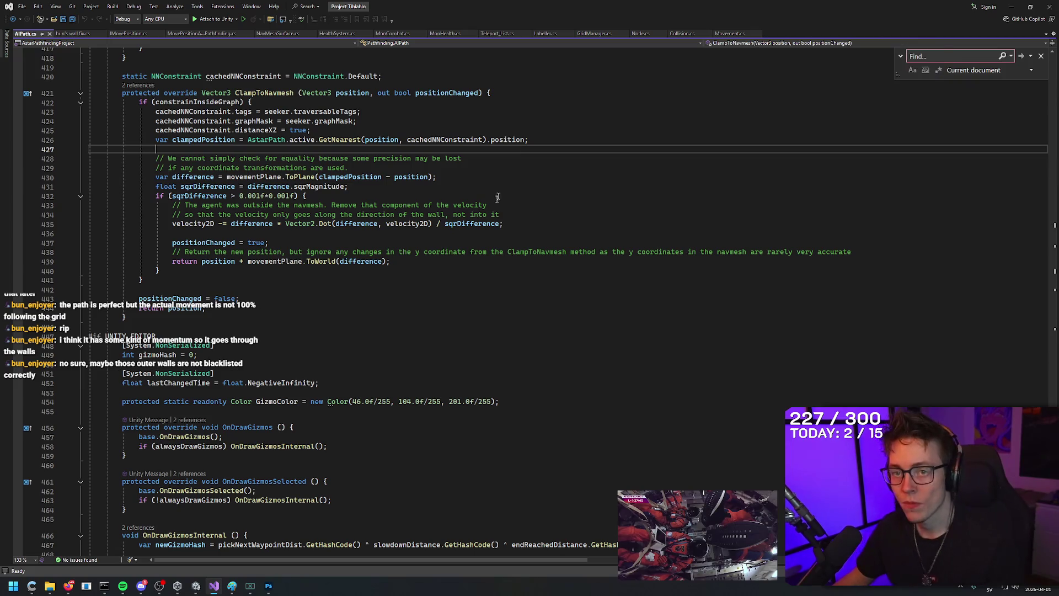
key(ctrl+shift+End)
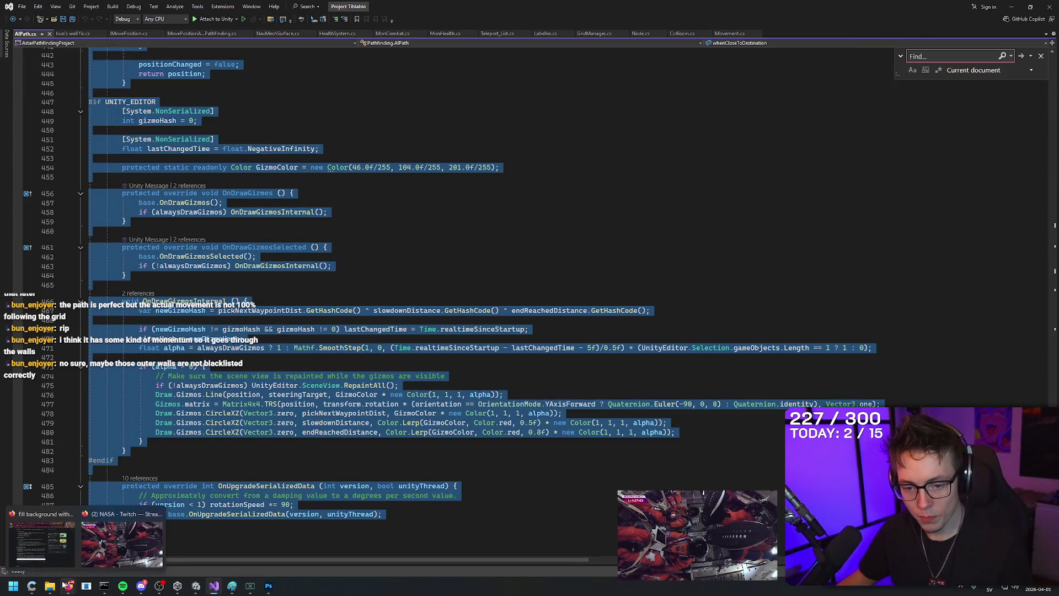
click(65, 588)
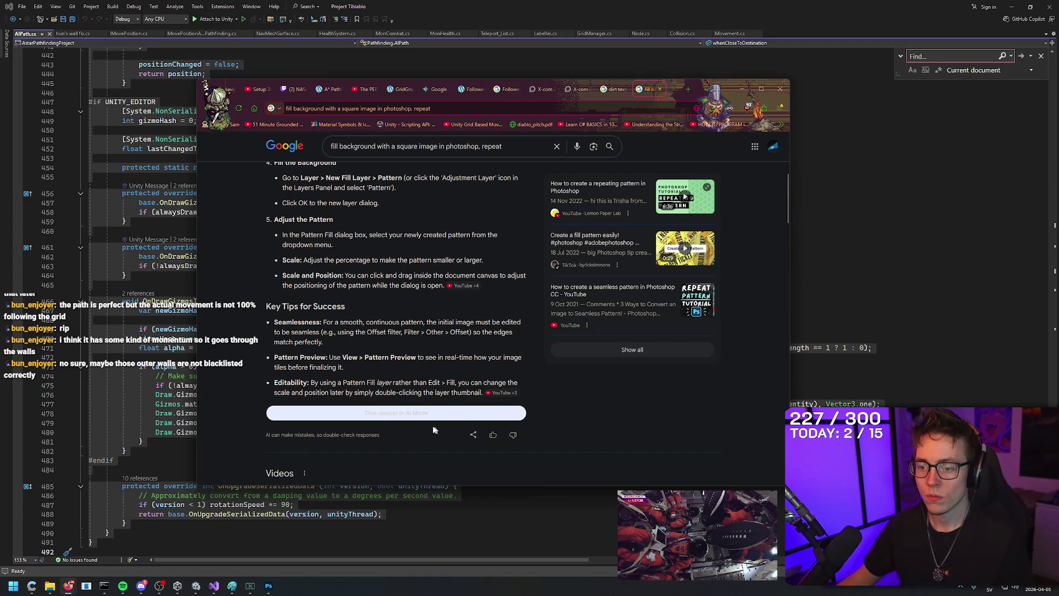
Step: Google 'claude', close the leftover pathfinding tabs, and open claude.ai from the results
key(ctrl+t)
text(claude)
key(Return)
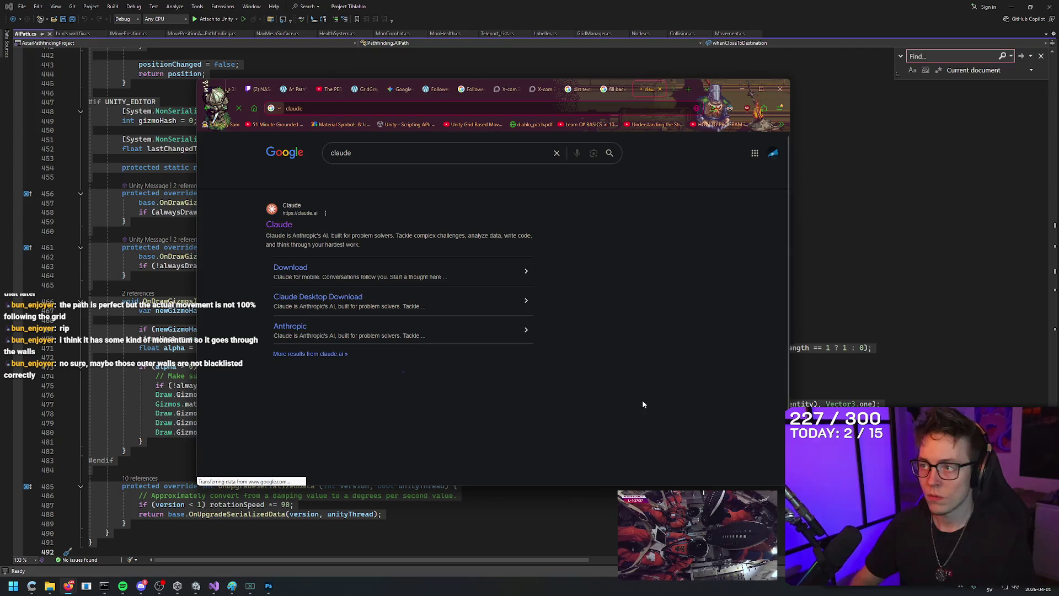
middle_click(360, 95)
middle_click(360, 95)
middle_click(360, 95)
middle_click(360, 95)
middle_click(360, 95)
middle_click(360, 95)
middle_click(361, 91)
middle_click(360, 91)
middle_click(361, 91)
middle_click(361, 91)
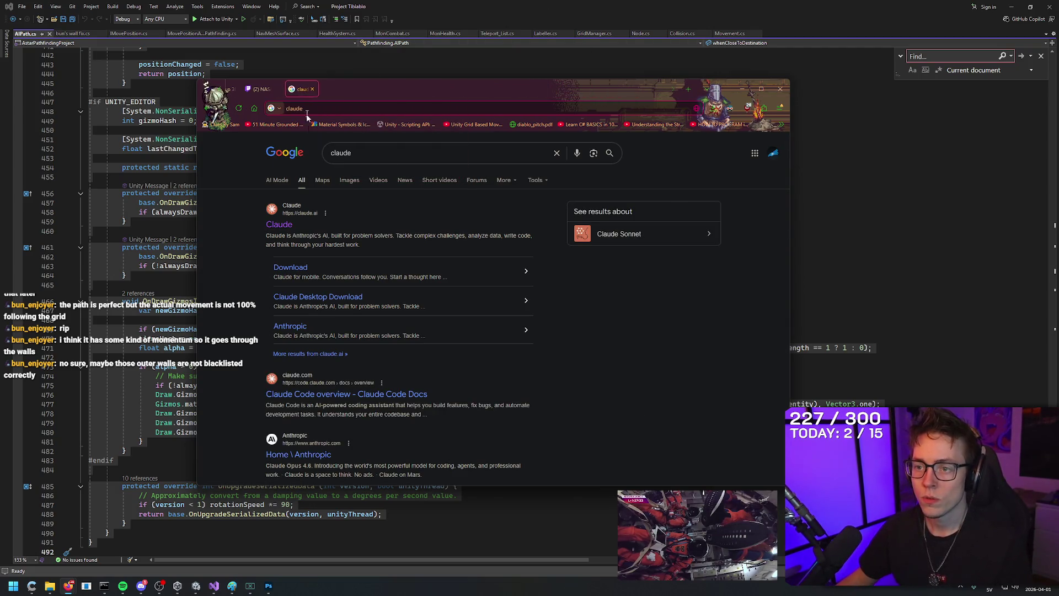
click(279, 225)
middle_click(260, 90)
middle_click(261, 90)
middle_click(260, 89)
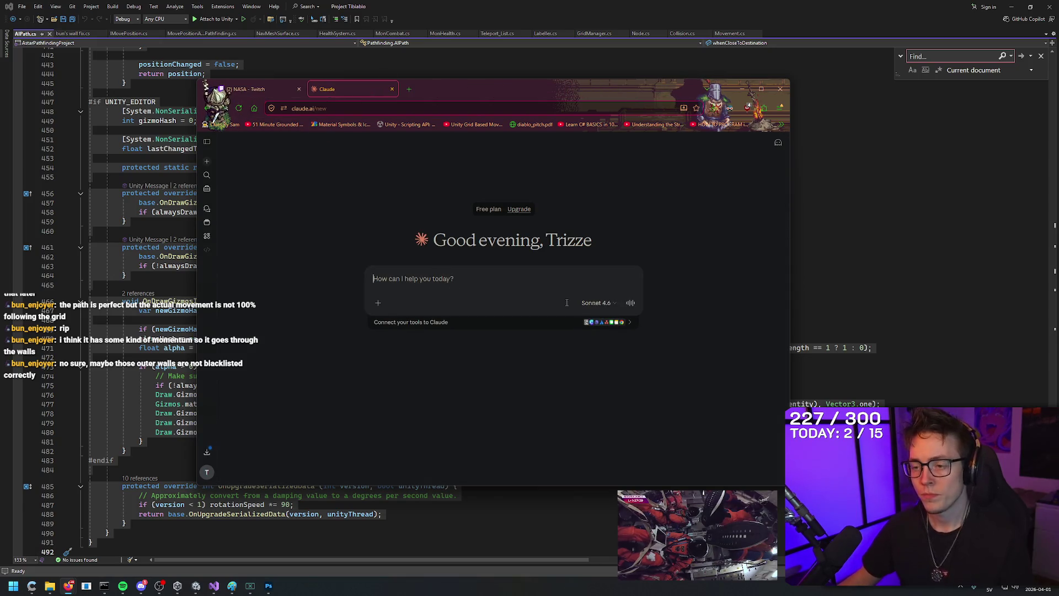
Step: Ask Claude, with the pasted script, how to stop the character overshooting its goal at high speed
text(Where in this scri)
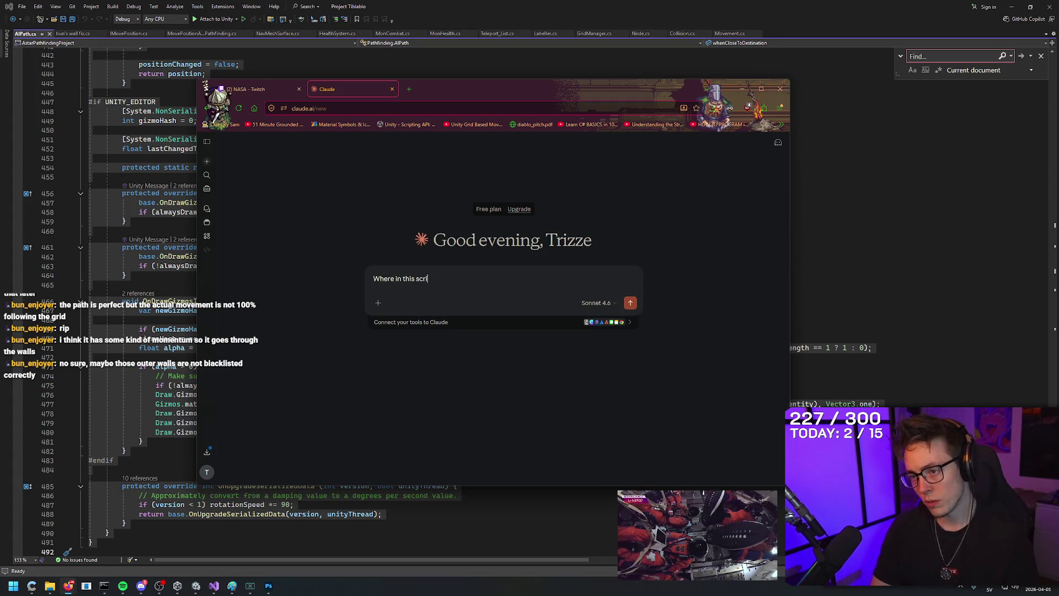
text(pt does)
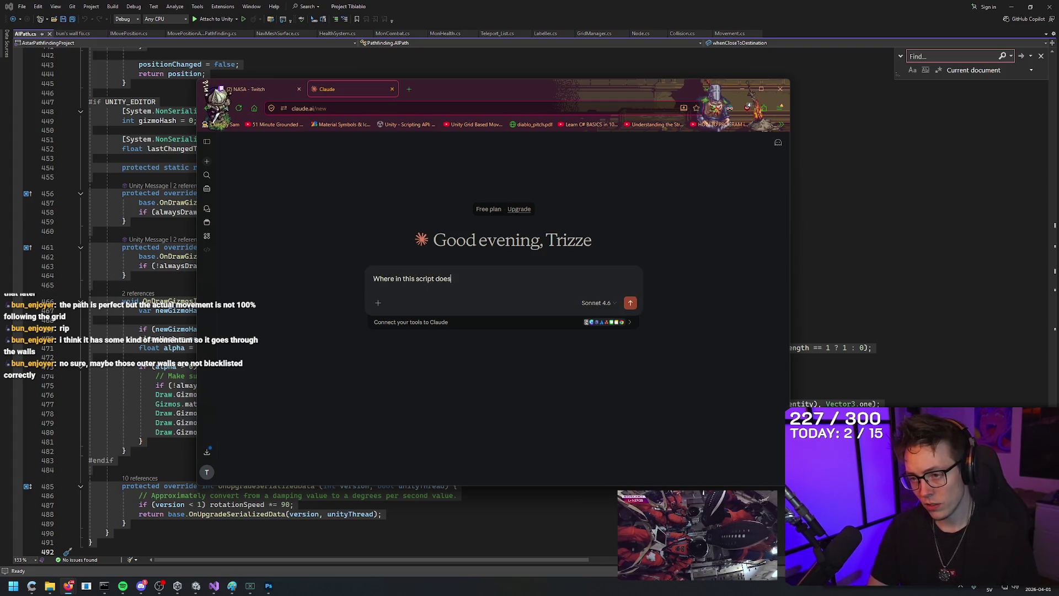
text( the charac)
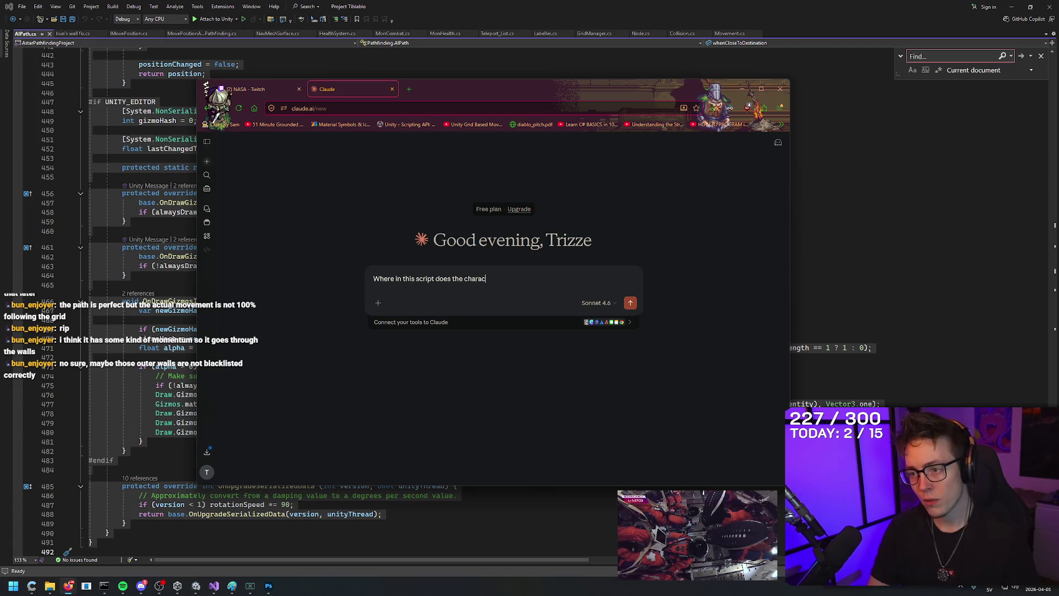
text(ter move?)
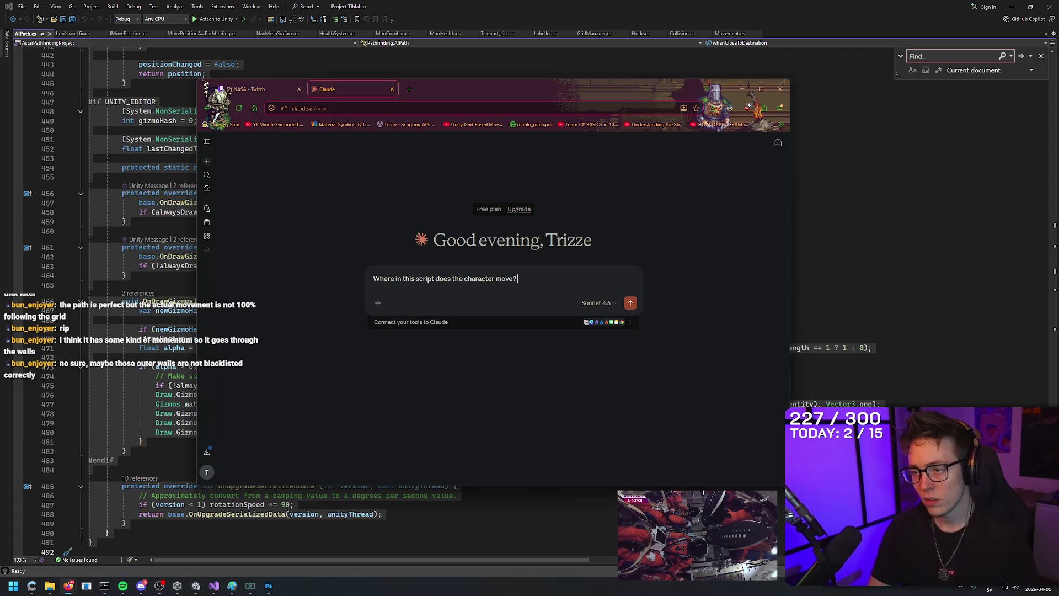
text( Current)
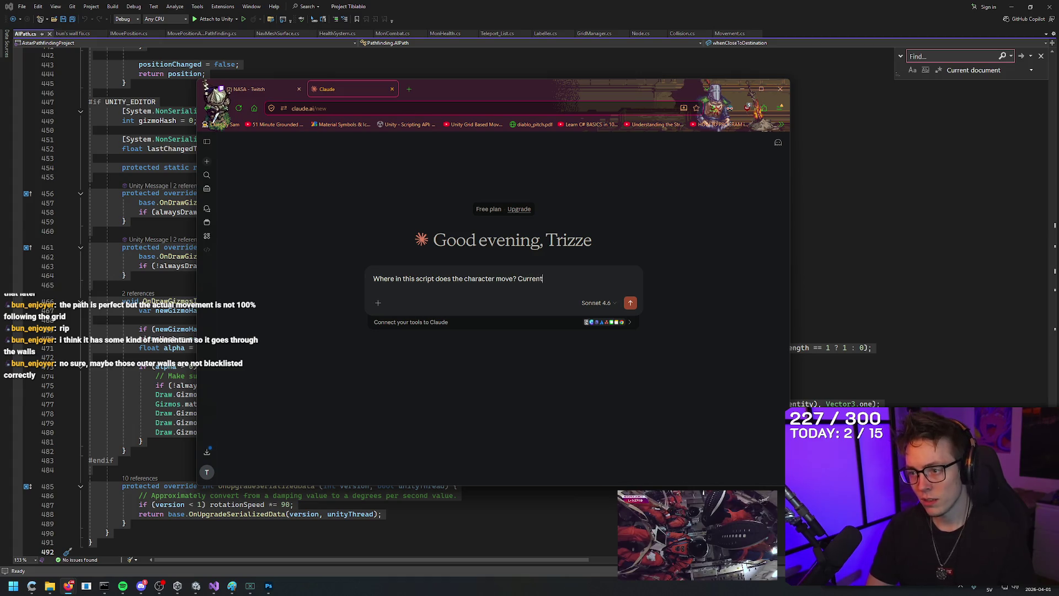
text(ly it has momentum so it)
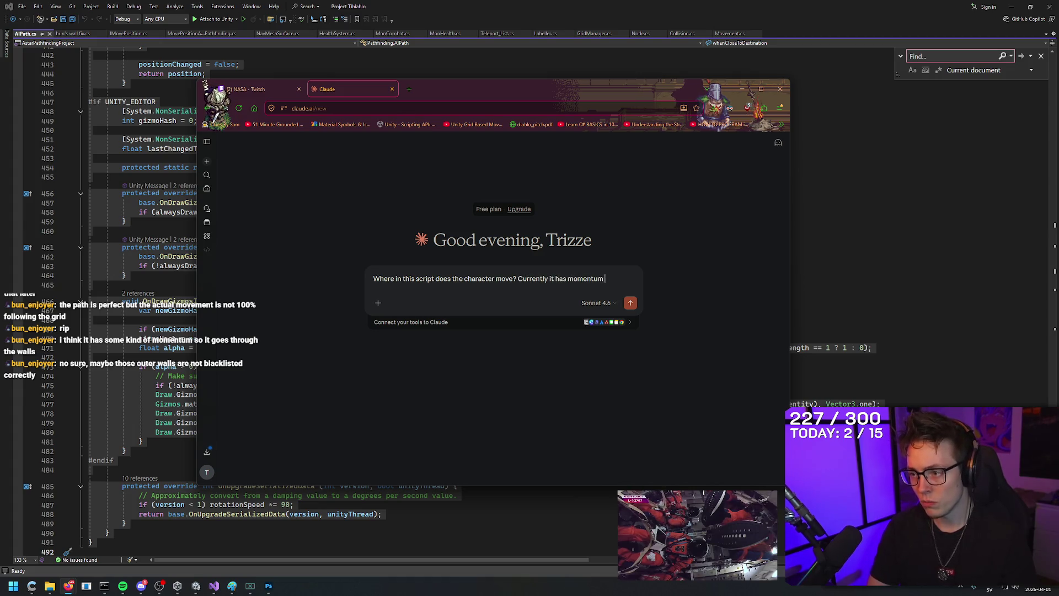
key(BackSpace)
key(BackSpace)
text(at high s)
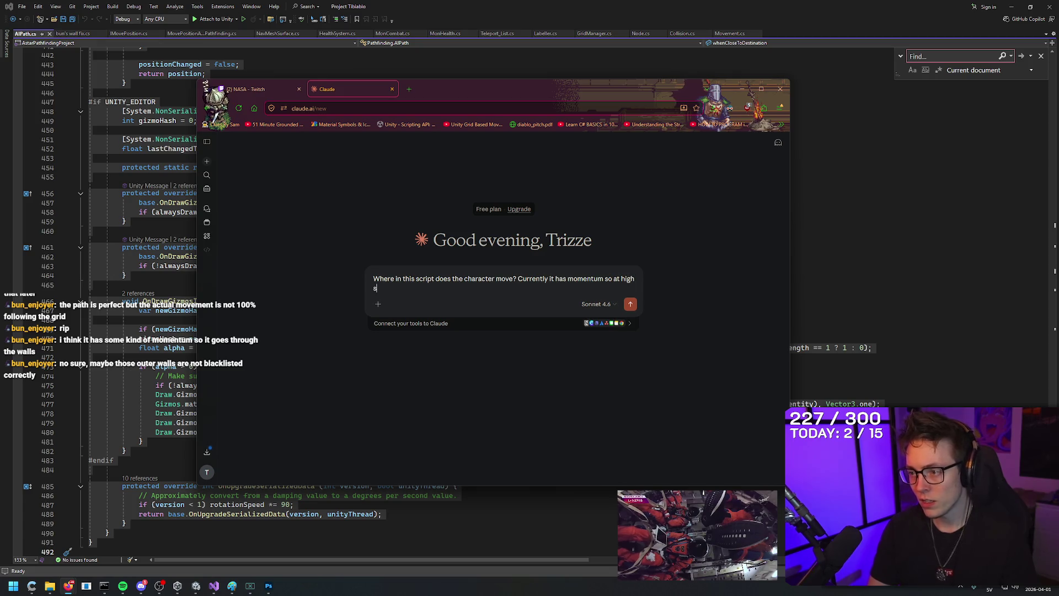
text(peeds it flies past its goal. How do I fix that?)
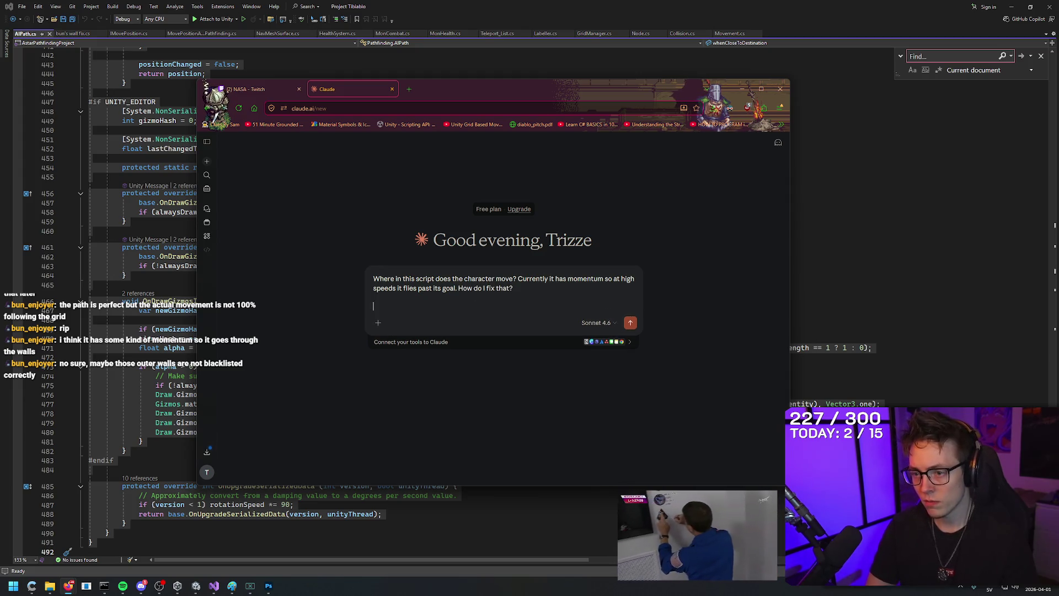
key(ctrl+v)
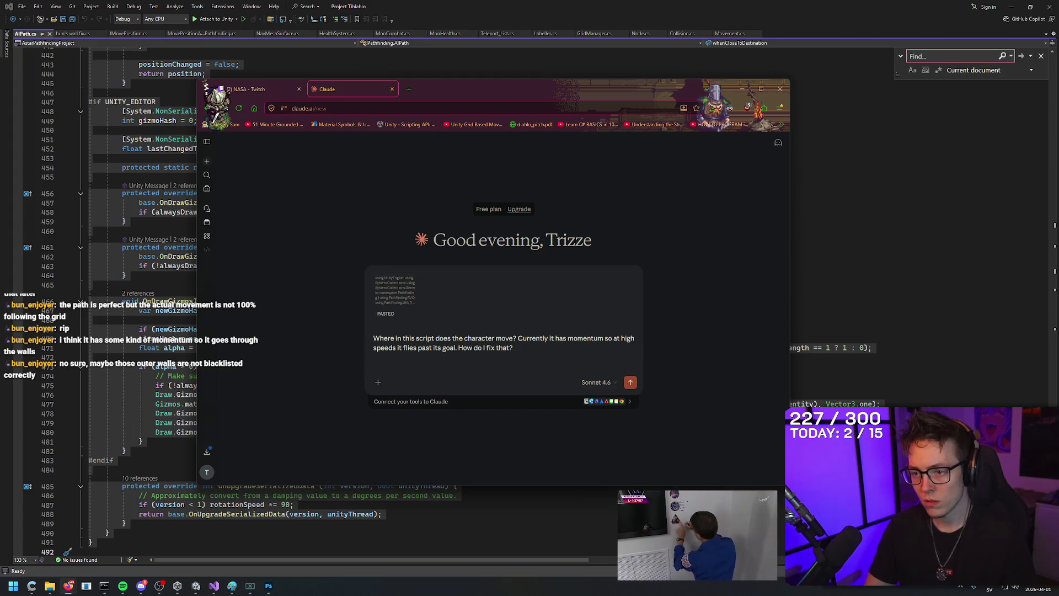
key(Return)
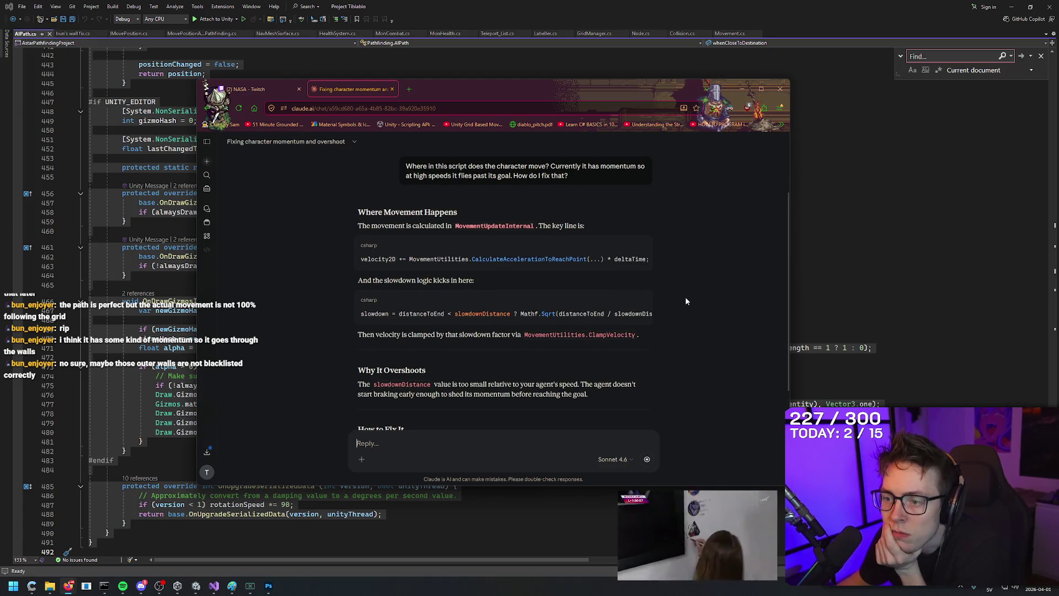
Step: Request constant movement speed and highlight the suggested 'slowdown = 1;' line in the answer
text(I want a constant speed between every movement)
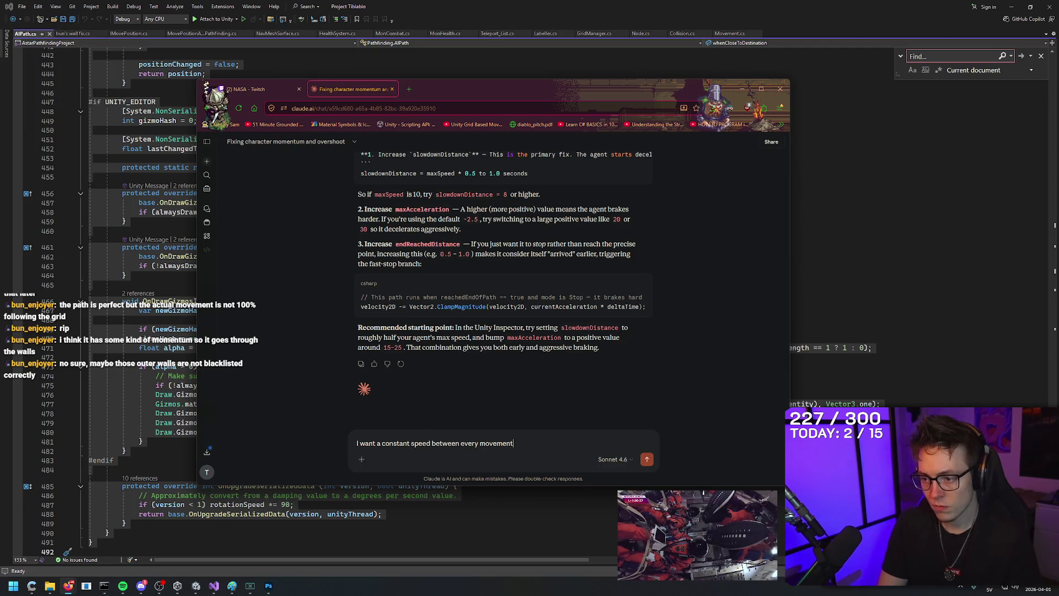
key(Return)
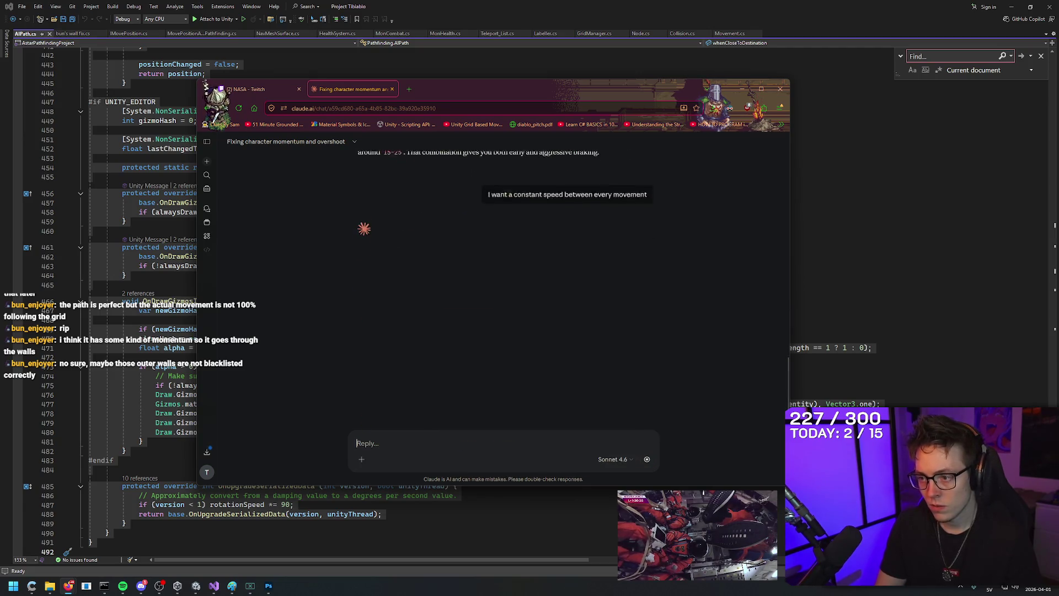
right_click(704, 214)
click(704, 214)
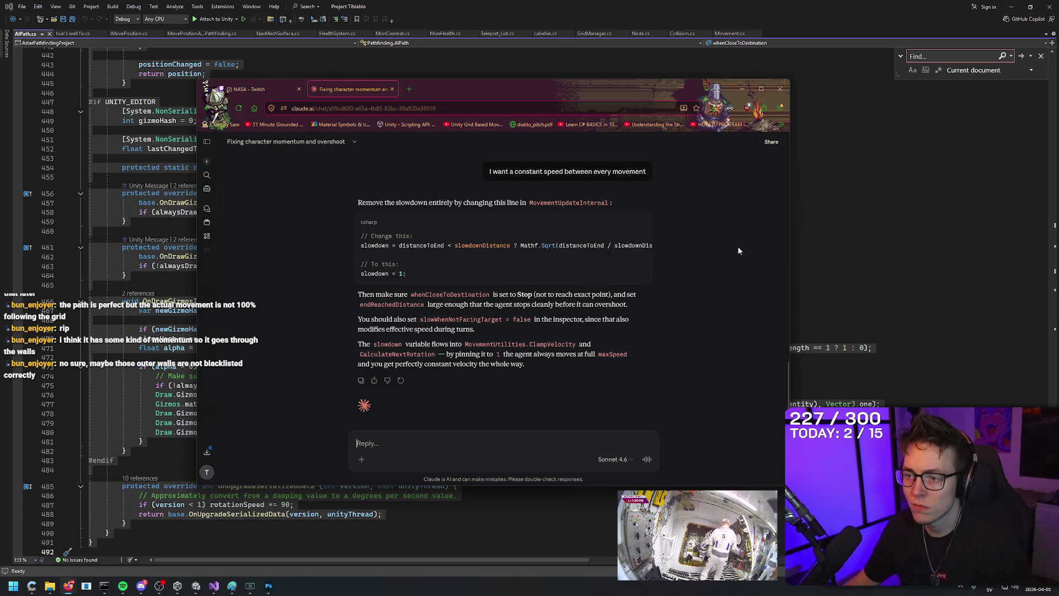
scroll(738, 251, up, 10)
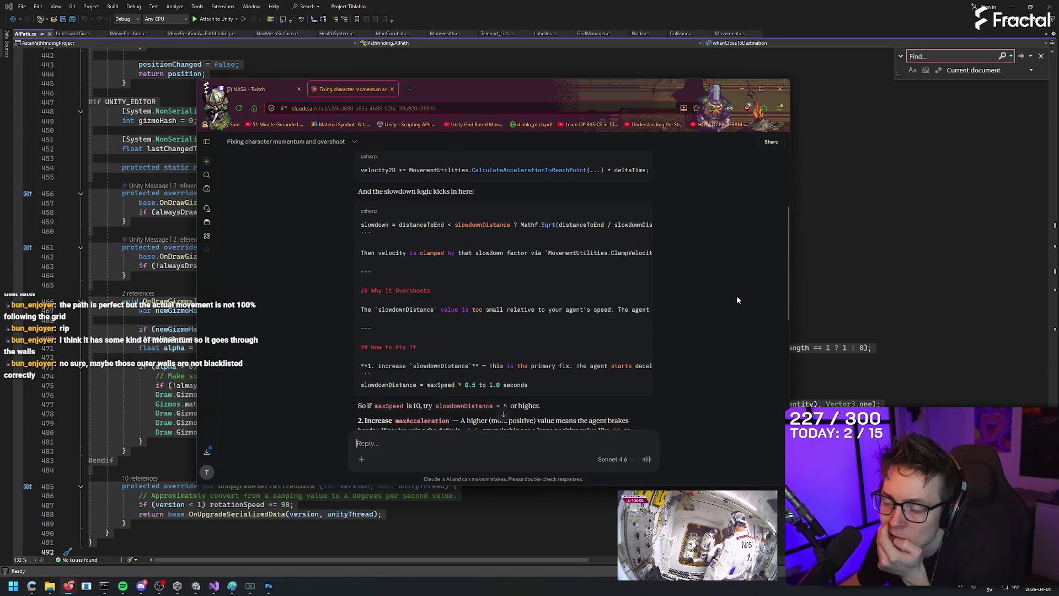
scroll(738, 300, down, 10)
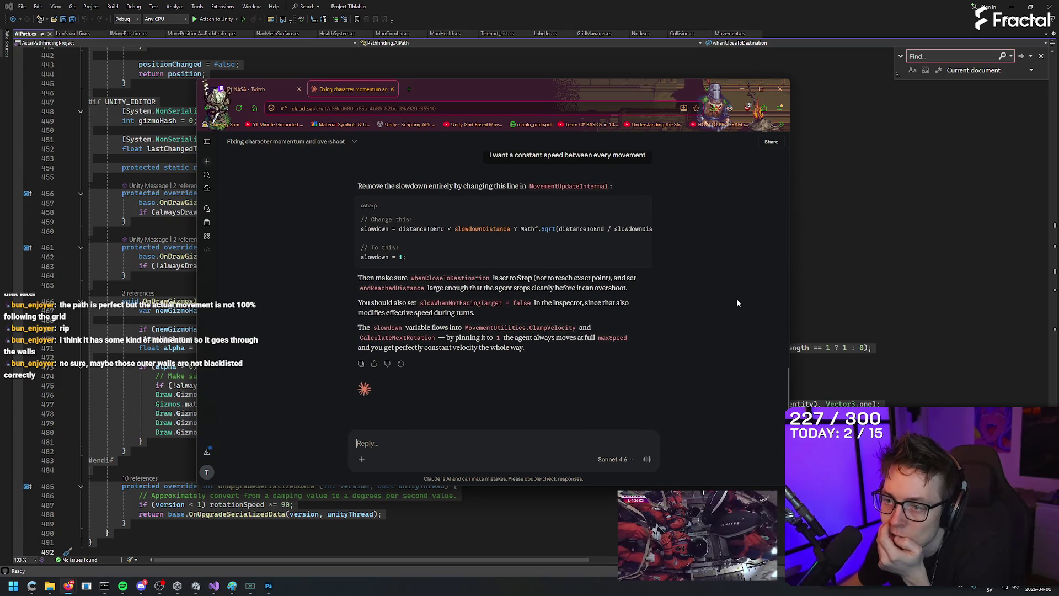
drag(434, 259, 360, 246)
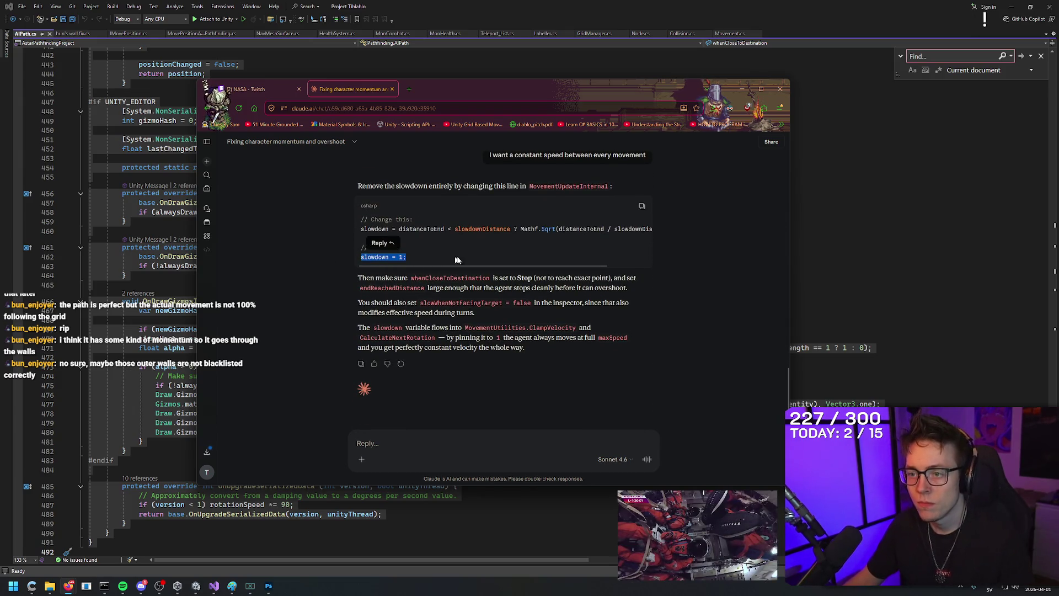
Step: Find the distance-based slowdown assignment on line 380 of AIPath.cs and comment it out
click(845, 259)
key(ctrl+f)
text(slowdown =)
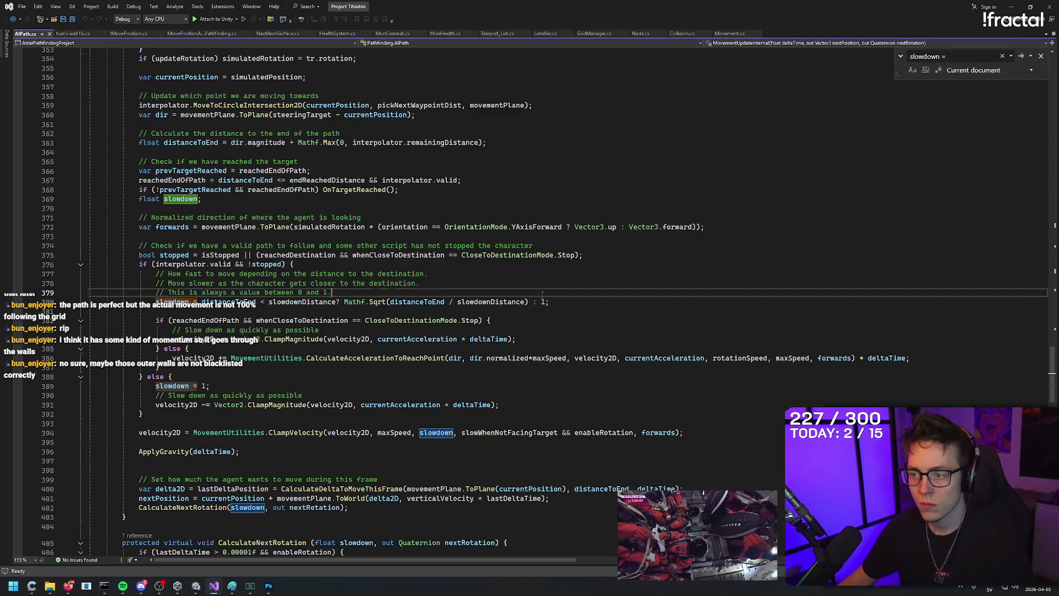
drag(549, 302, 156, 302)
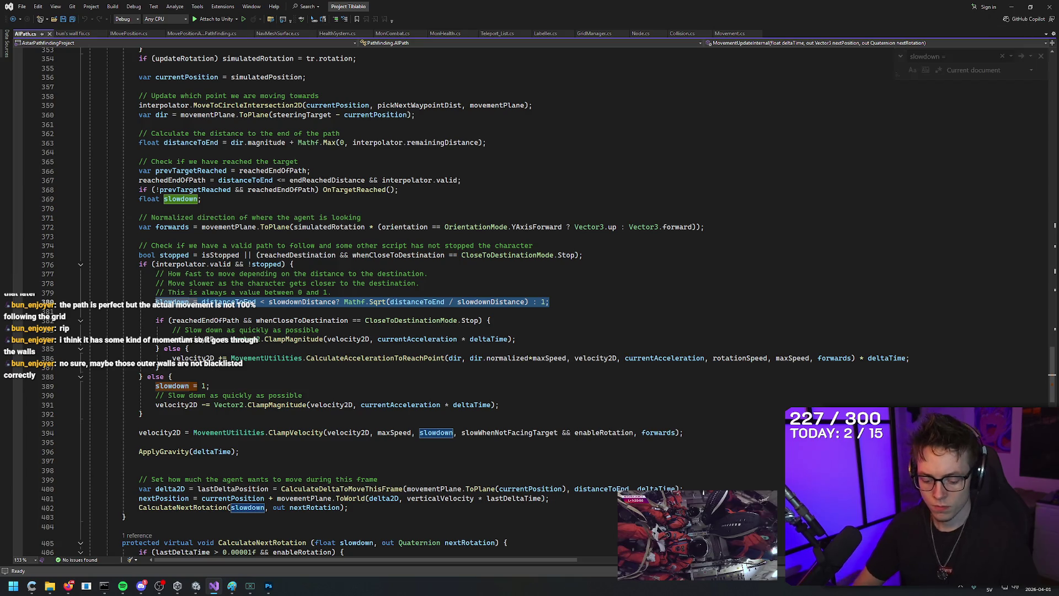
key(ctrl+k)
key(ctrl+c)
Step: Add 'slowdown = 1;' beneath the commented line and save AIPath.cs
click(583, 305)
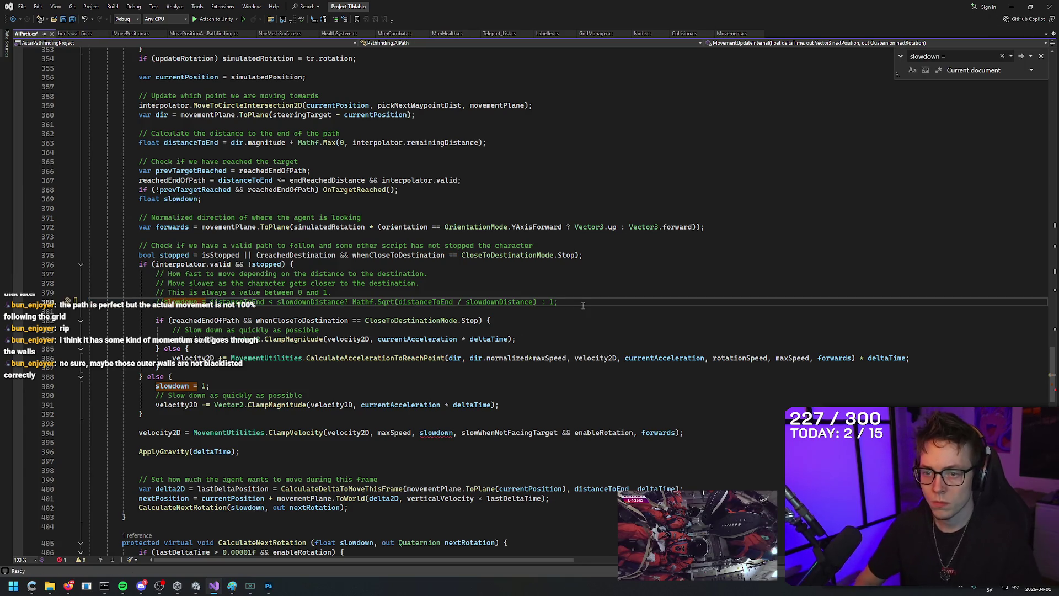
key(Return)
text(slowdown = 1;)
click(503, 292)
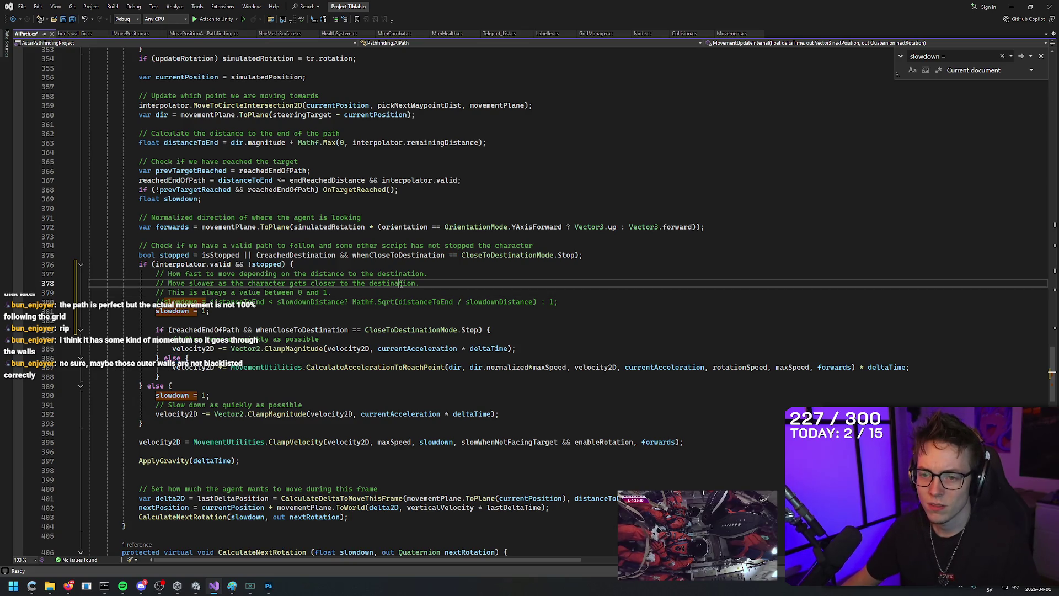
key(ctrl+s)
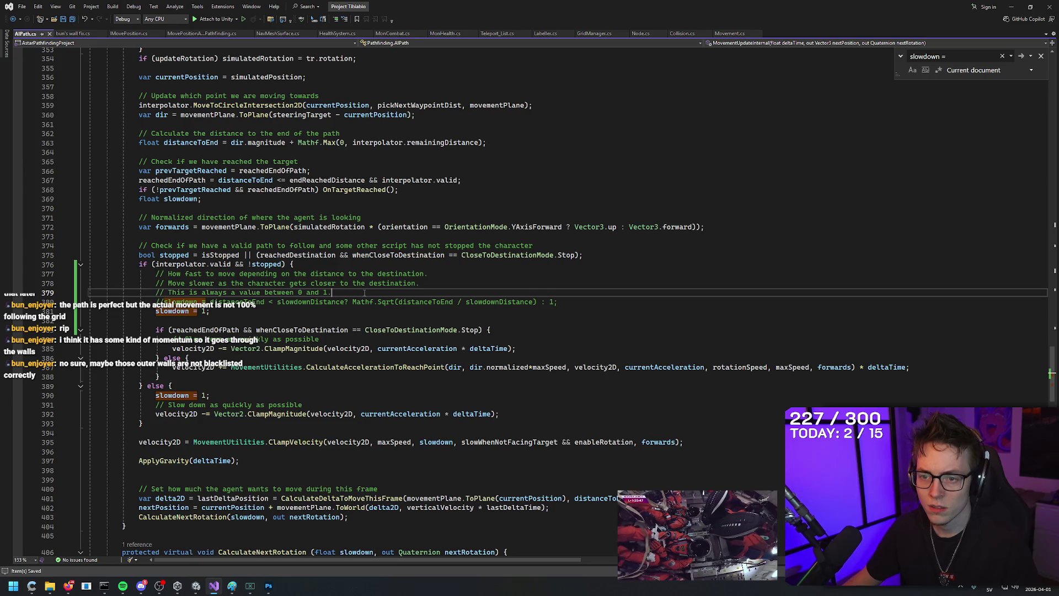
Step: Bring the Unity editor back to the front
click(196, 586)
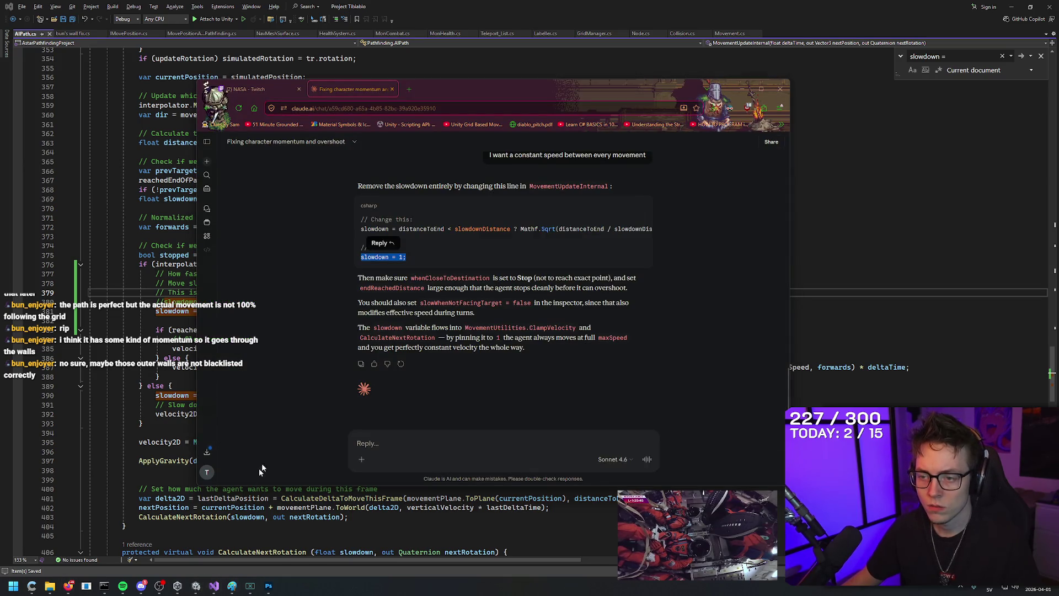
mouse_move(194, 586)
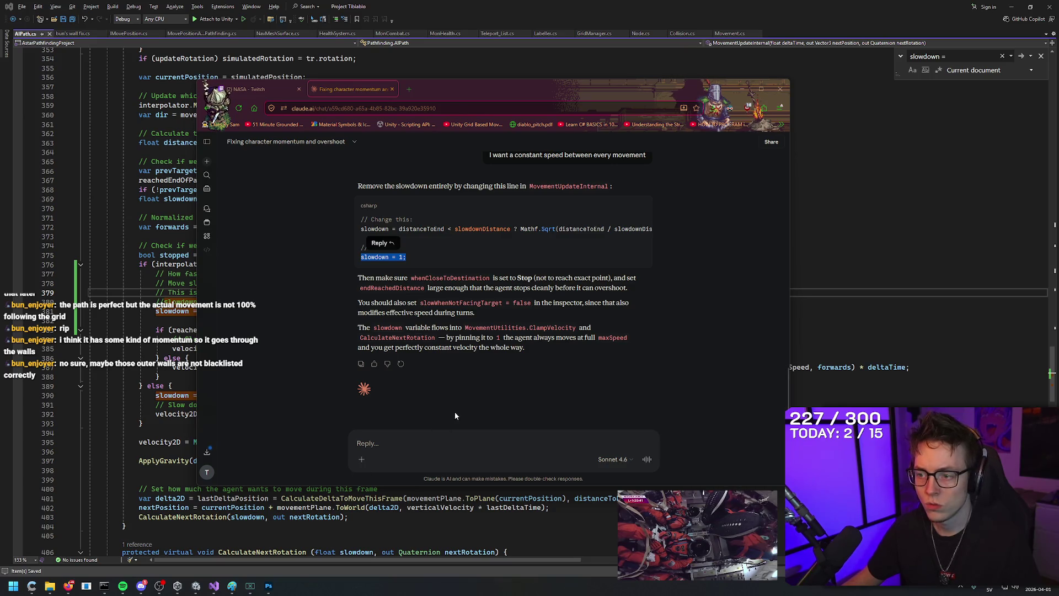
key(alt+Tab)
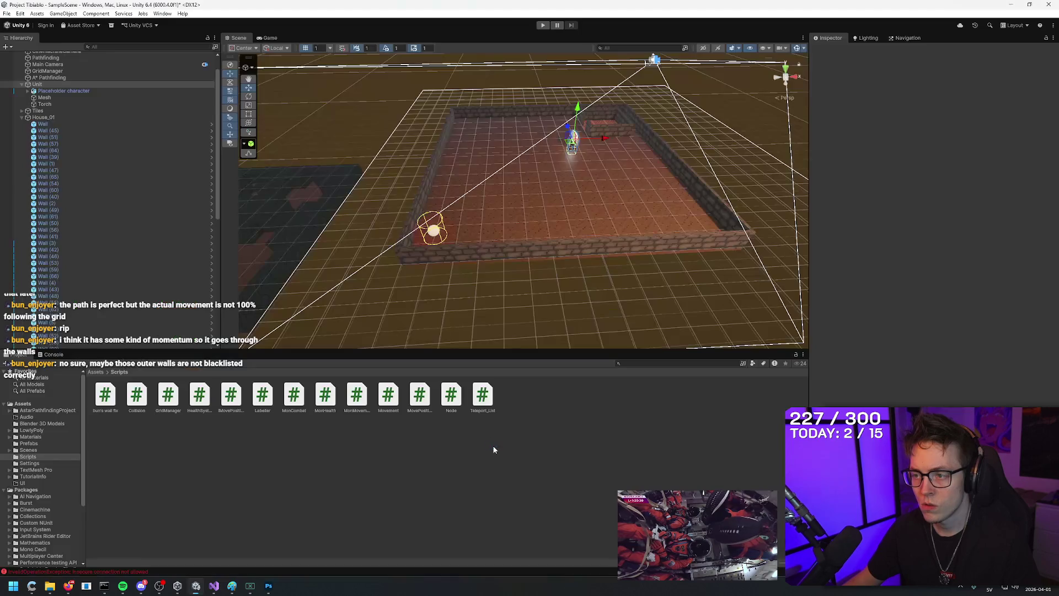
Step: Play-test the scene, walking the player to (3,-4), x -4, z 4 and (-3,-6), then stop
click(544, 25)
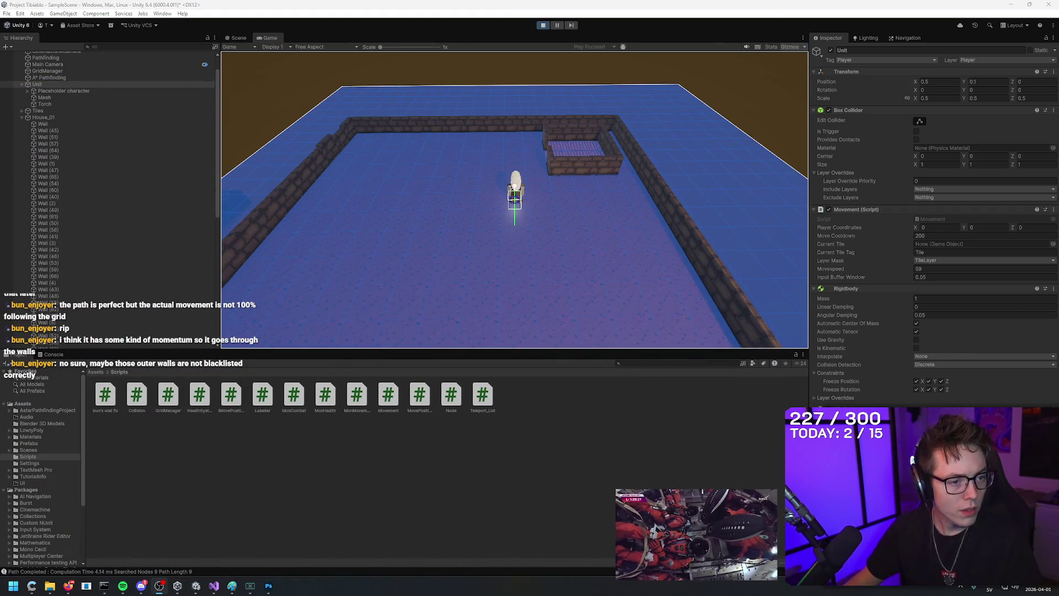
key(d)
key(d)
key(d)
key(s)
key(s)
key(s)
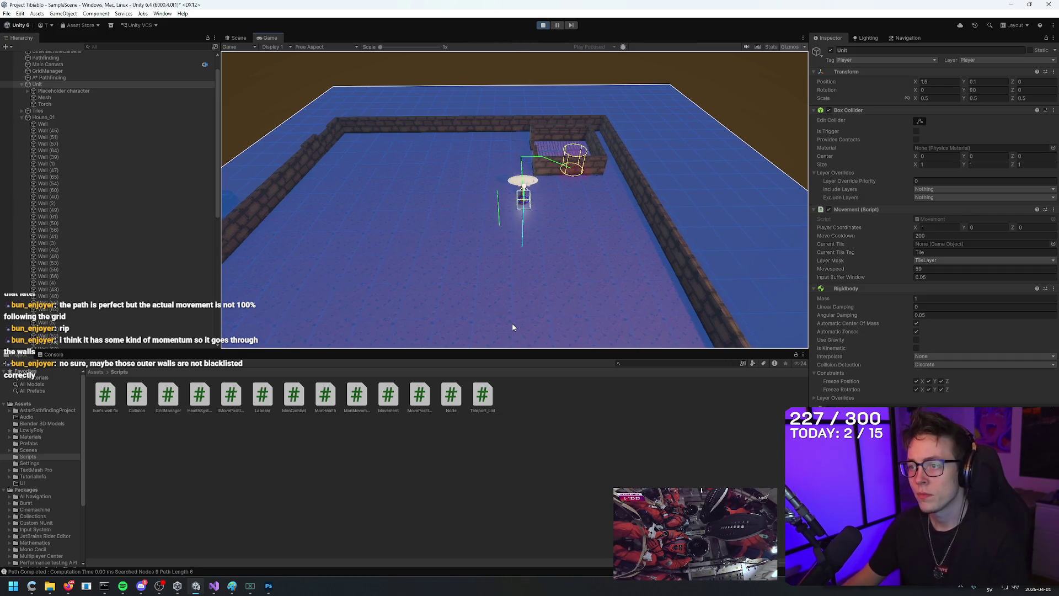
key(a)
key(a)
key(a)
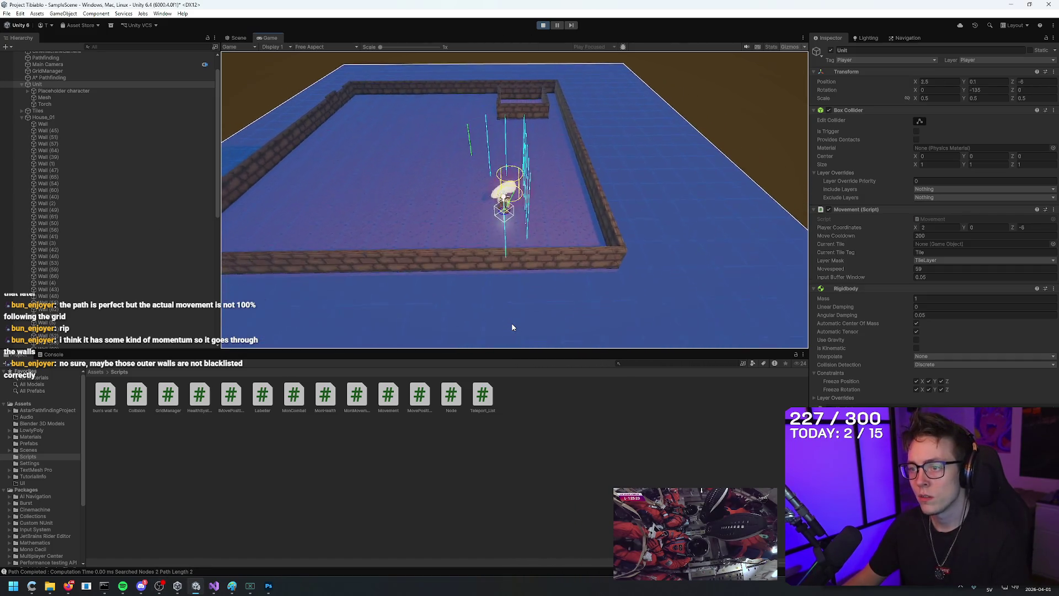
key(w)
key(w)
key(w)
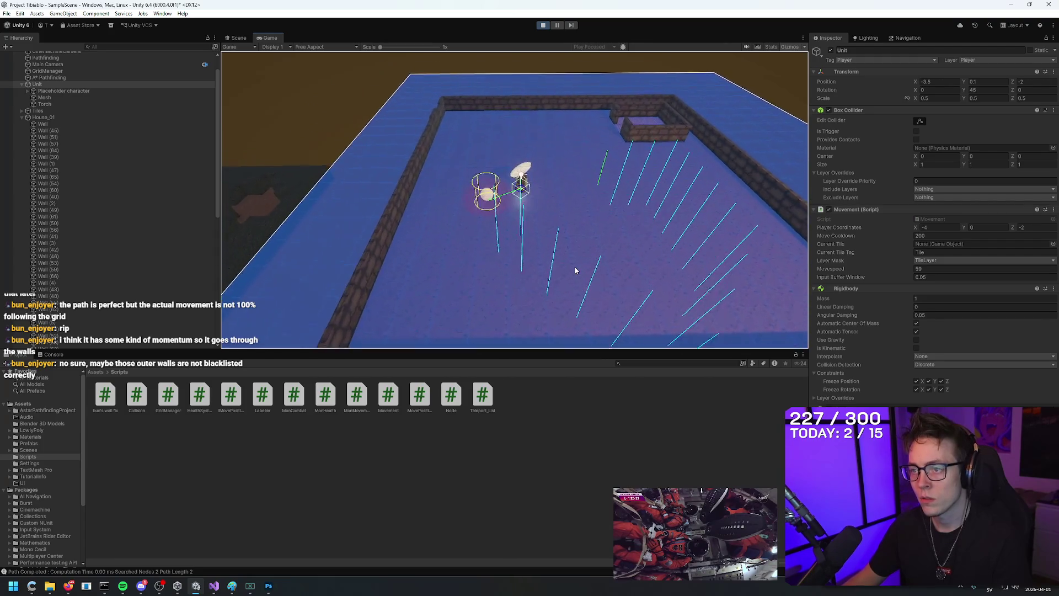
key(s)
key(s)
key(s)
key(d)
key(d)
key(d)
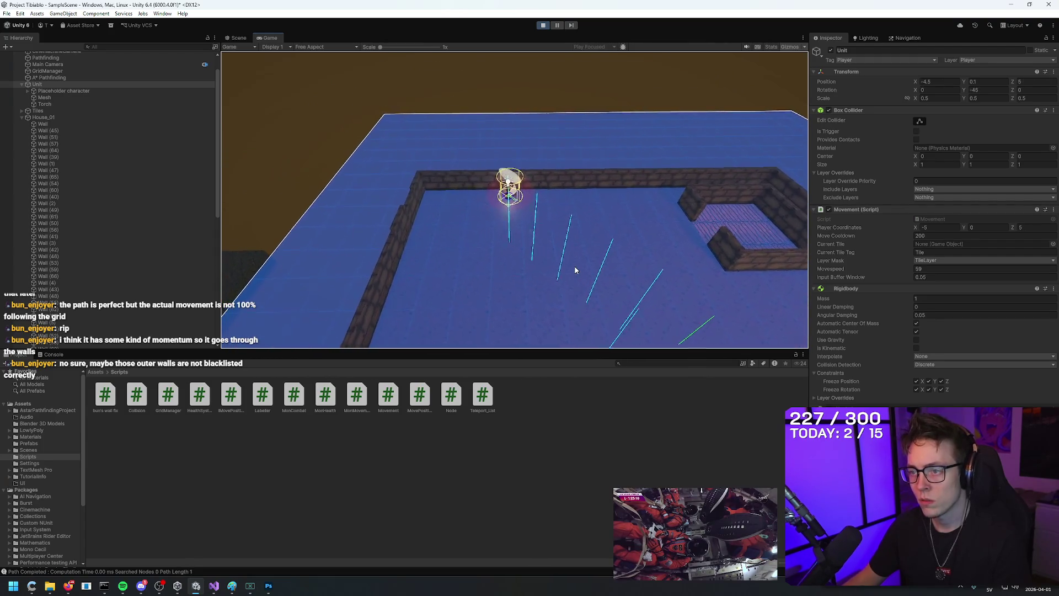
key(s)
key(s)
key(s)
key(a)
key(a)
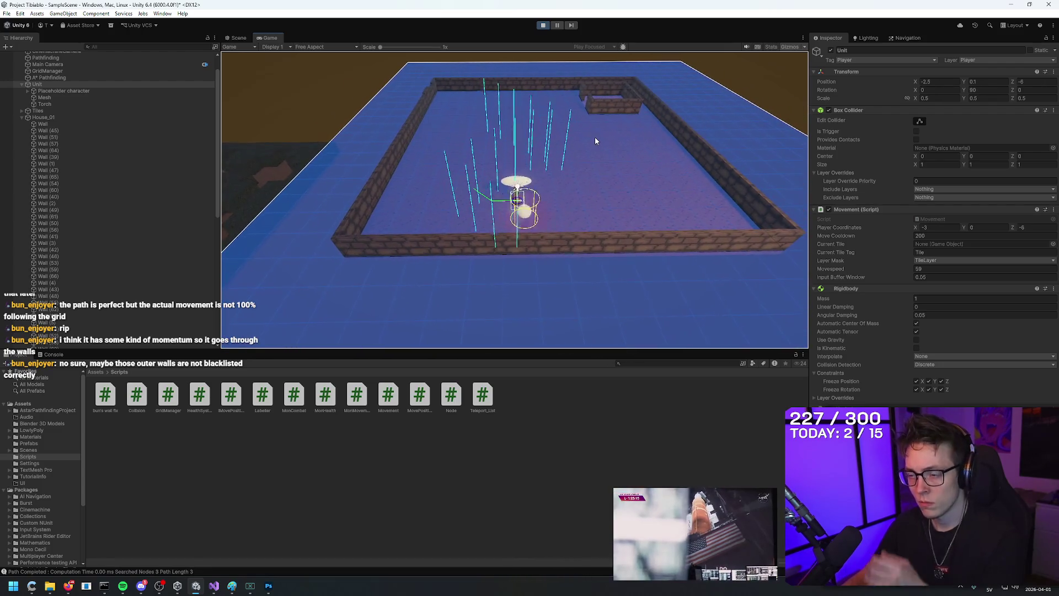
click(544, 24)
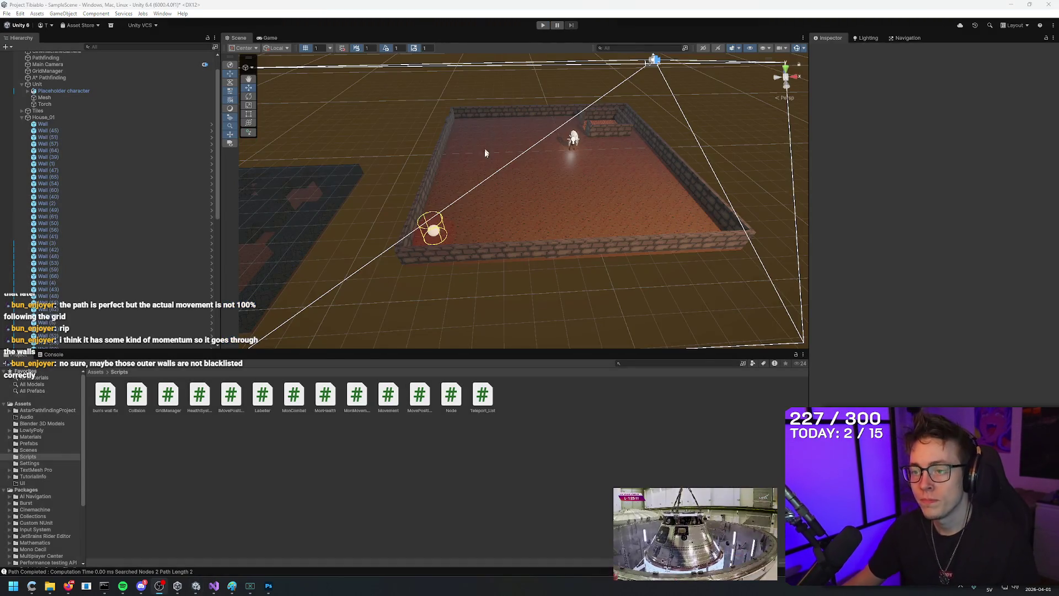
Step: Tell Claude it still does it and the movement should look straight, not smooth, then read the reply
key(alt+Tab)
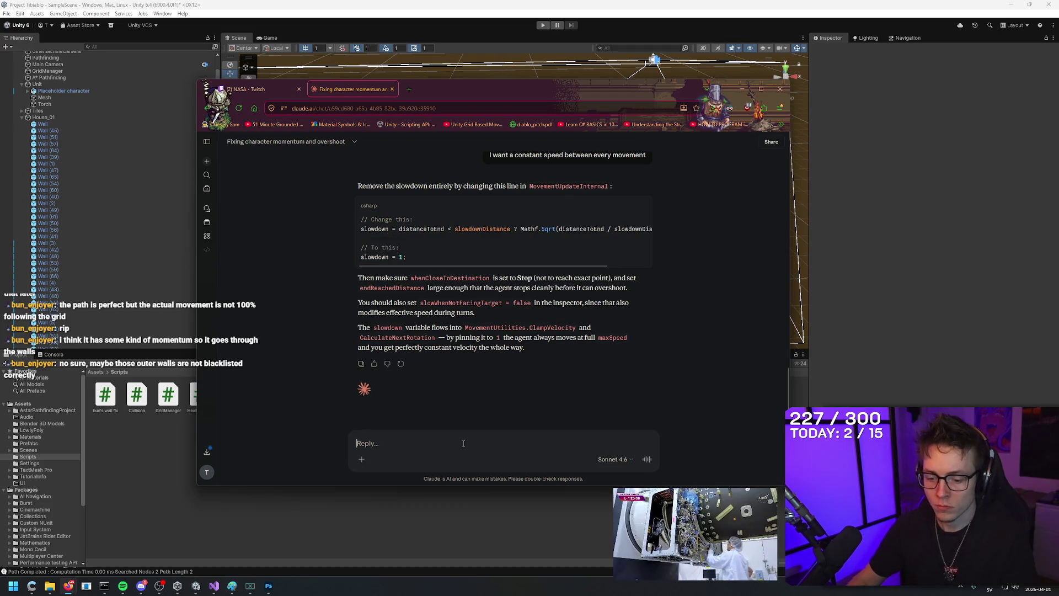
text(It still does it)
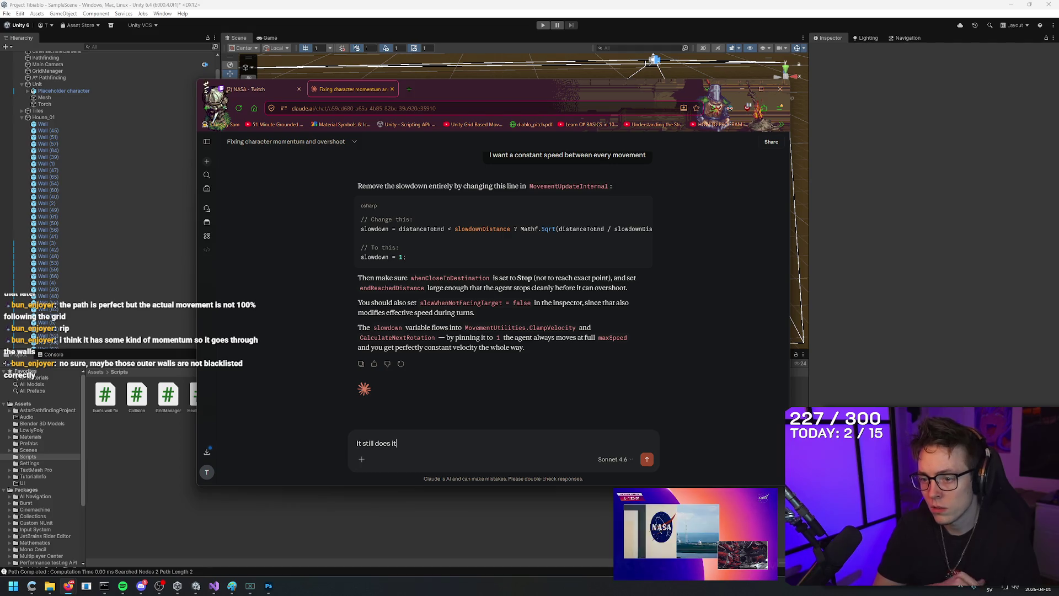
text(. I don't want th)
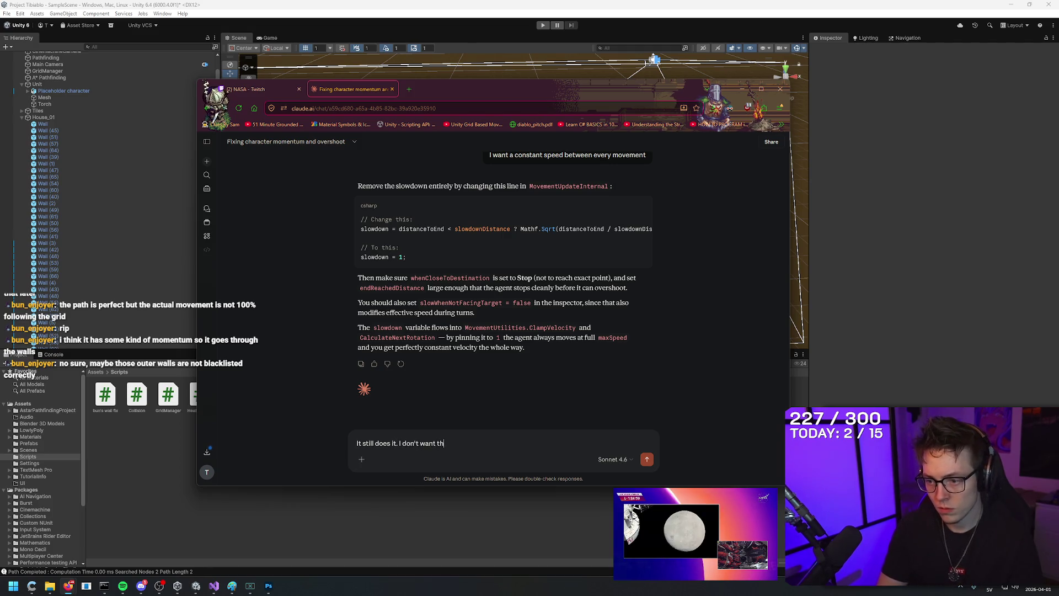
text(e animation to look smo)
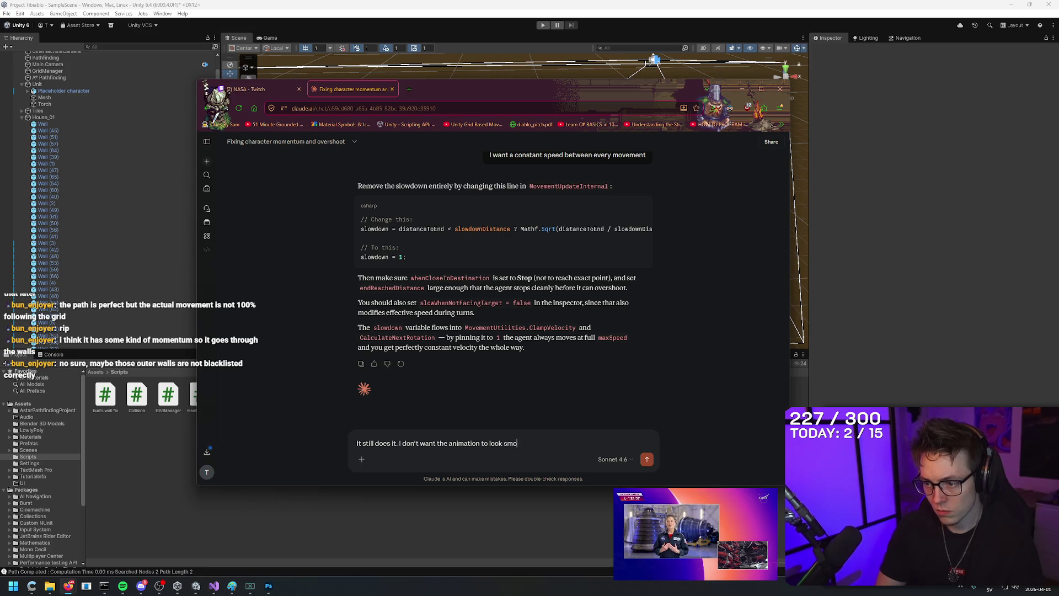
text(oth I just want it to l)
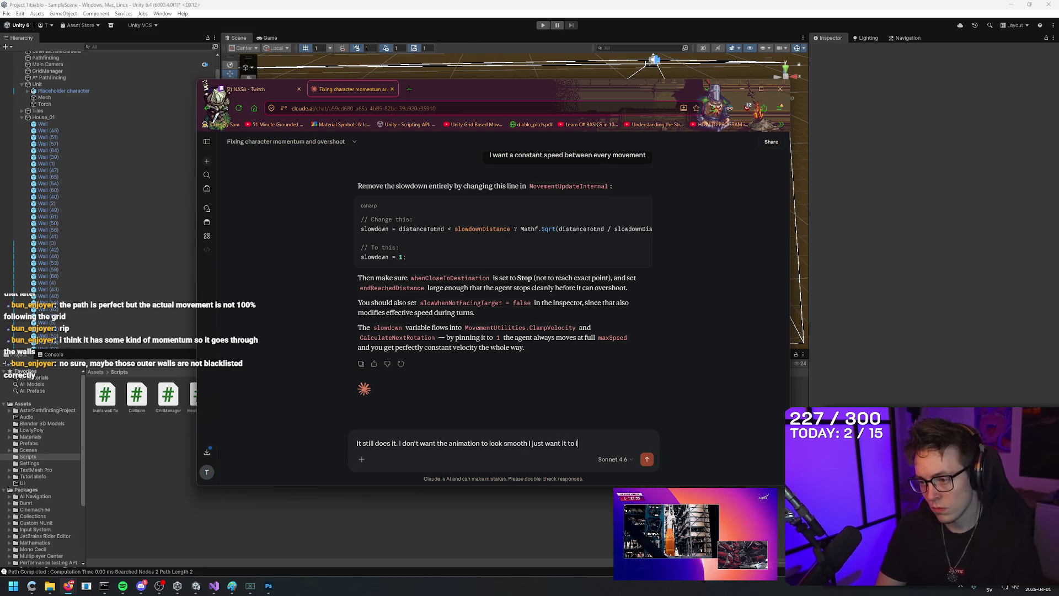
text(ook straight)
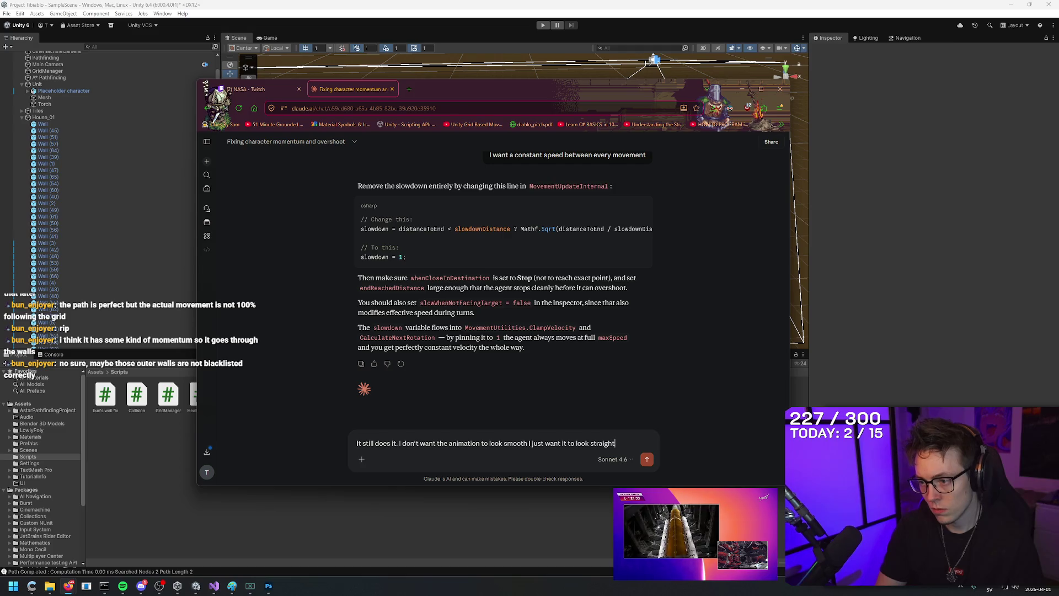
key(BackSpace)
key(BackSpace)
key(BackSpace)
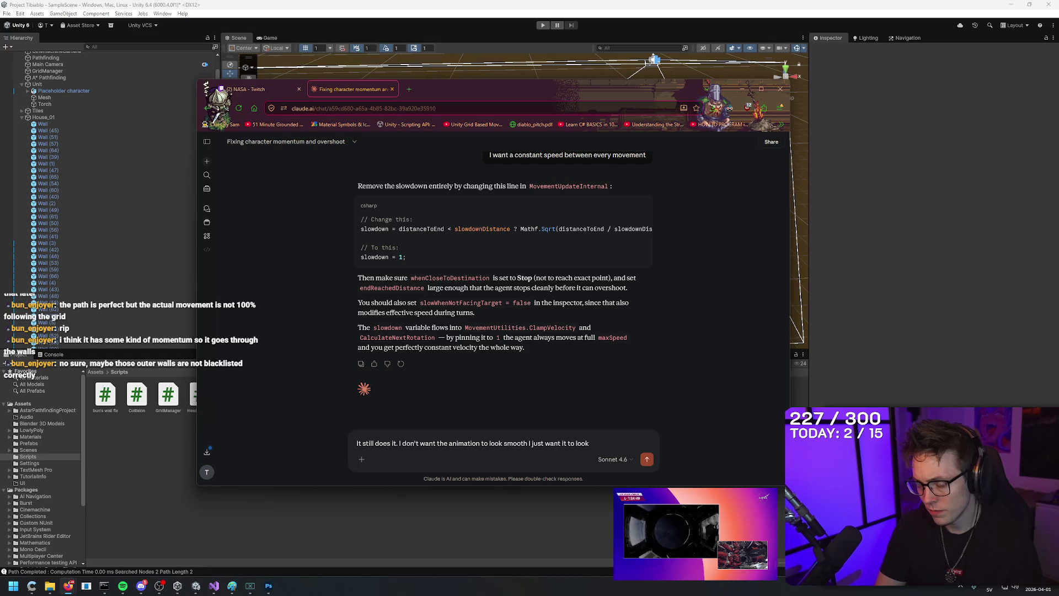
key(BackSpace)
key(BackSpace)
key(BackSpace)
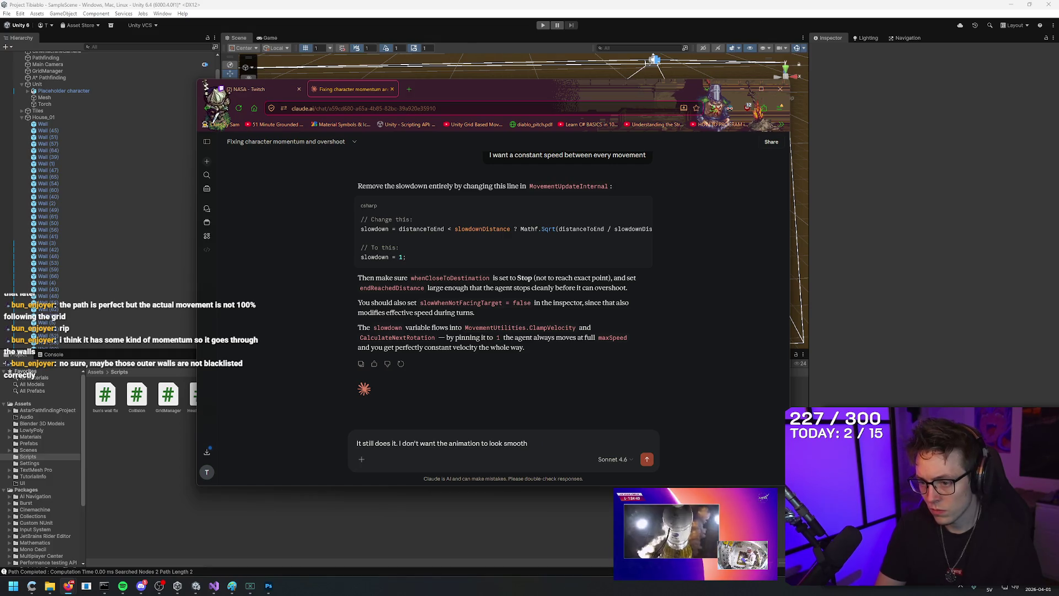
key(Return)
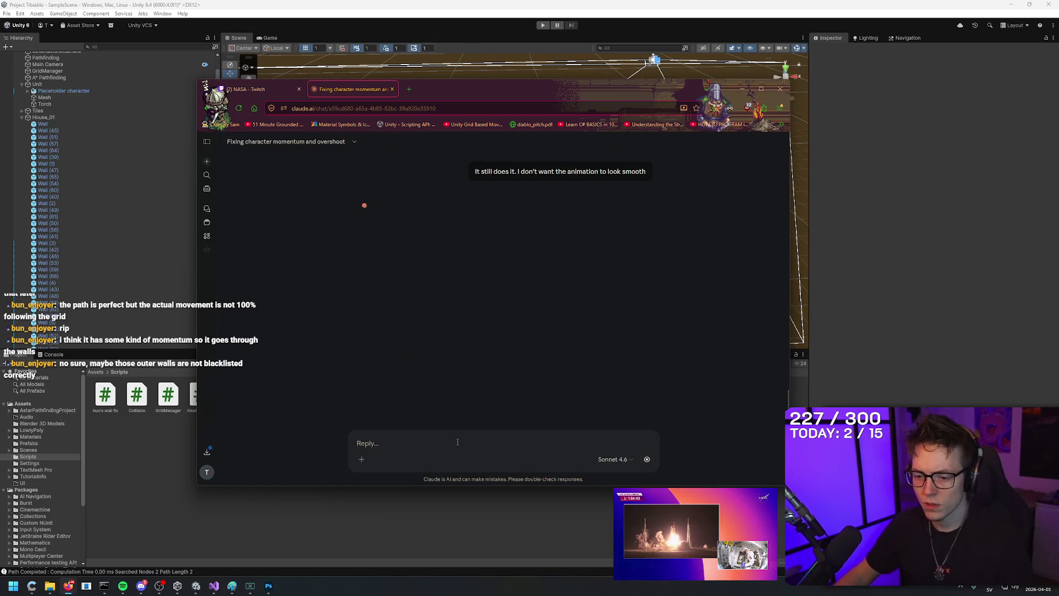
click(215, 588)
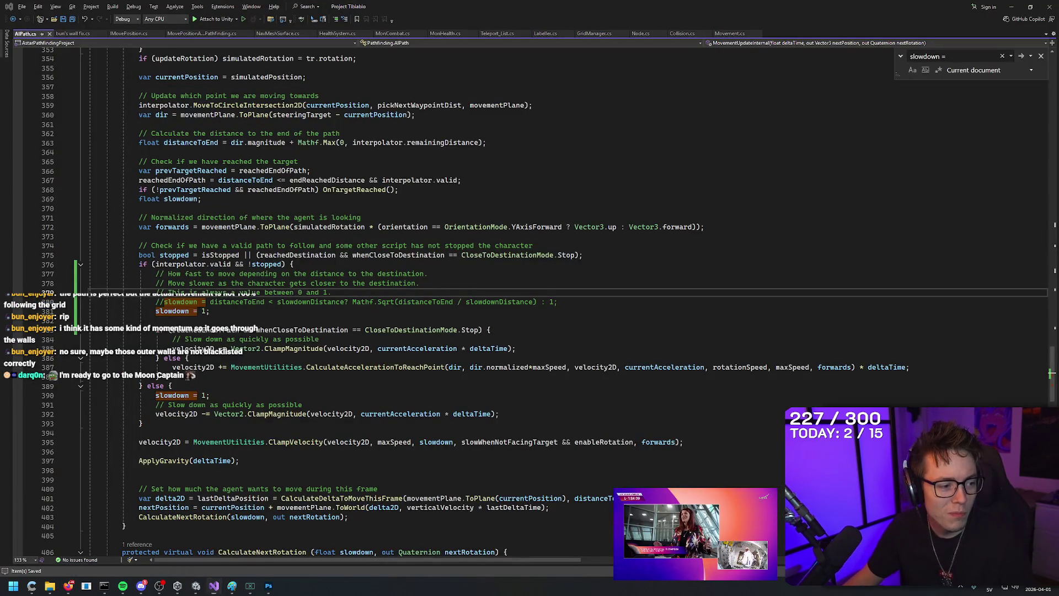
key(alt+Tab)
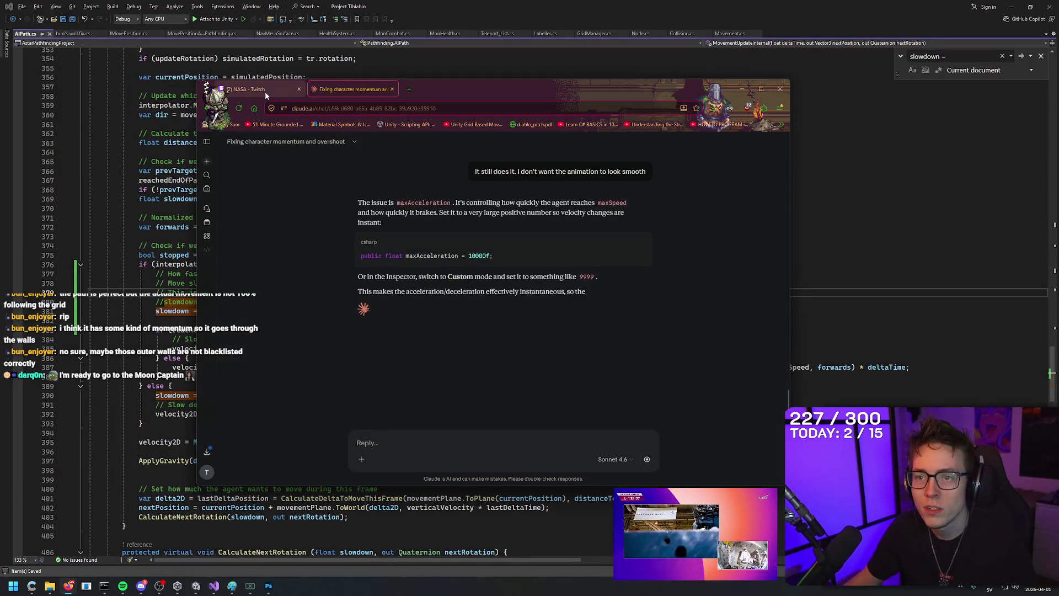
Step: On the NASA stream, pick the NASA Artemis II badge as the chat identity badge
key(ctrl+Tab)
click(660, 459)
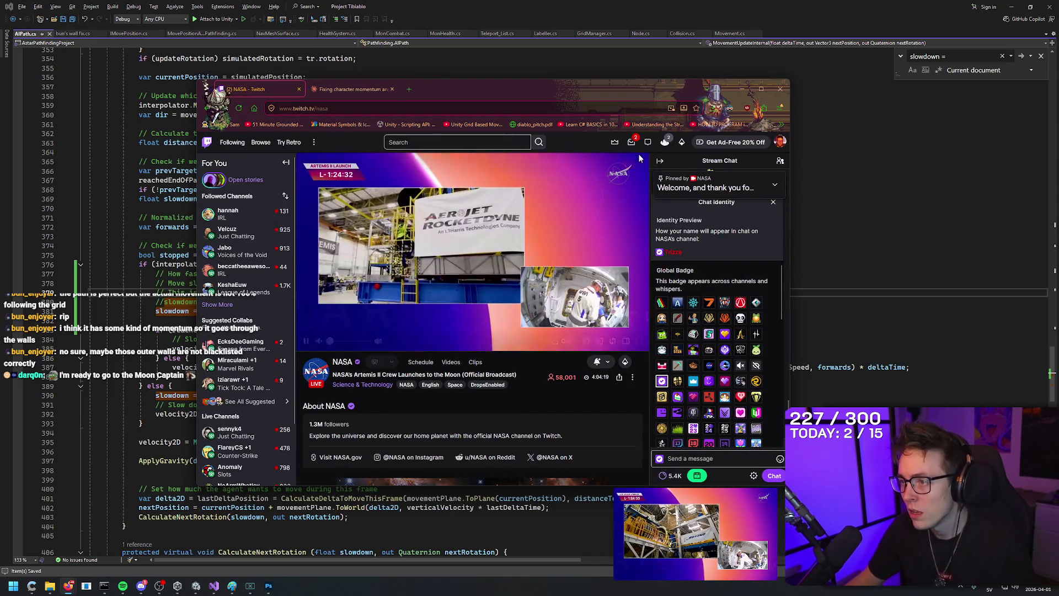
click(632, 142)
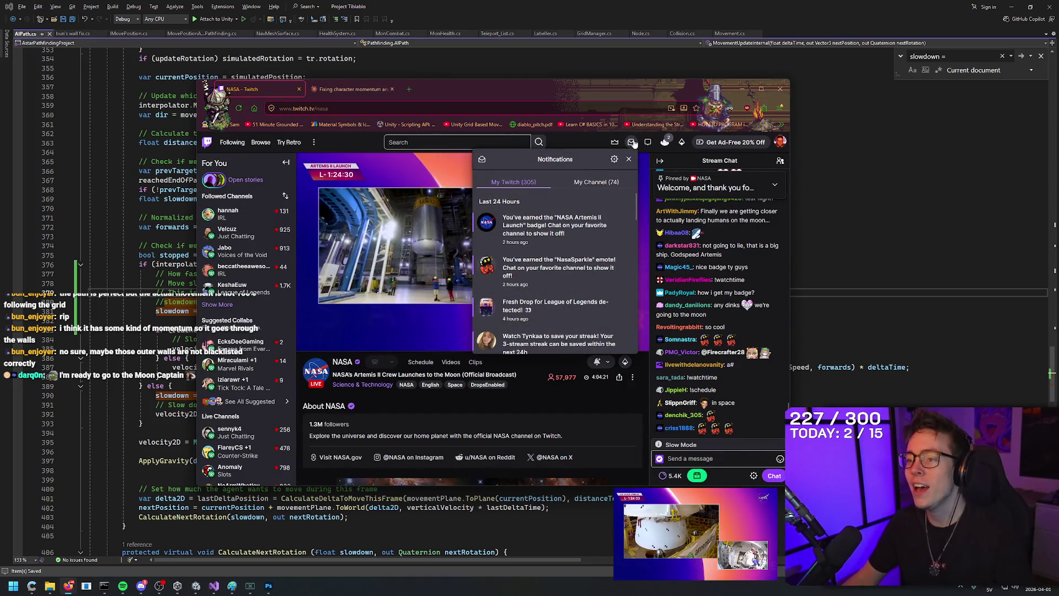
click(632, 142)
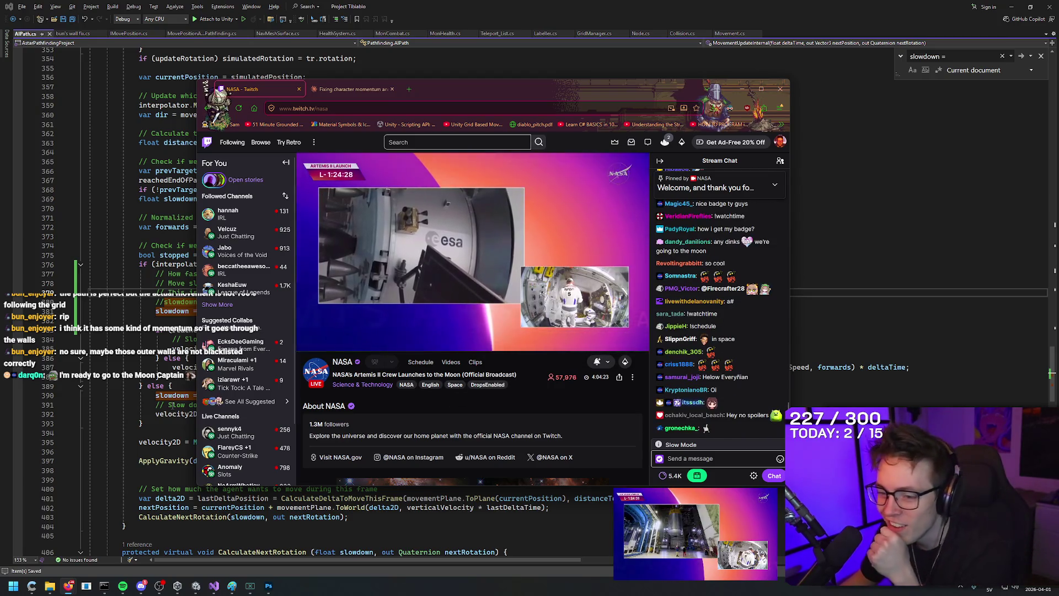
click(659, 459)
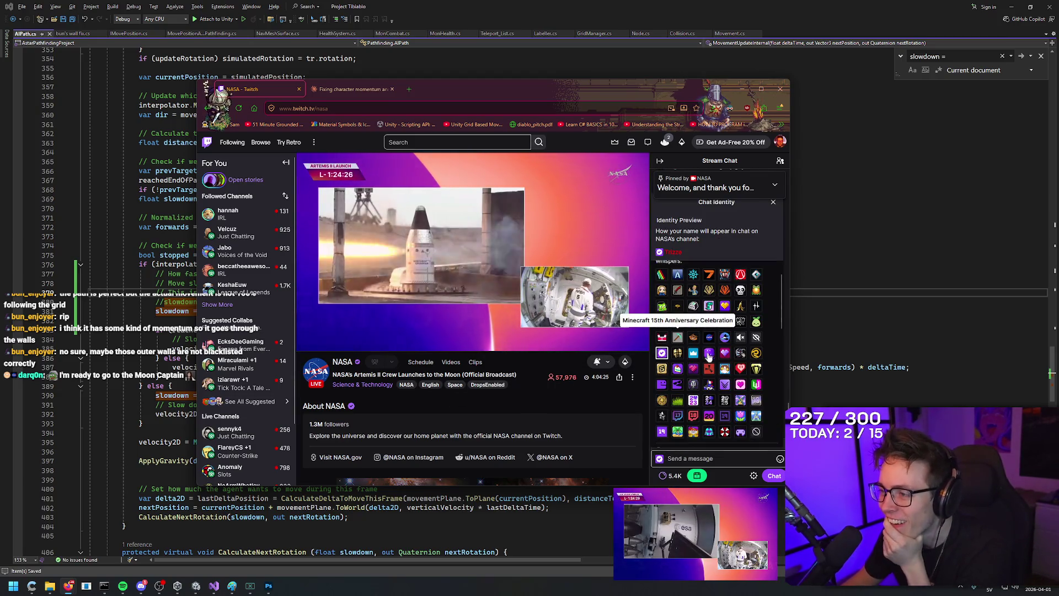
scroll(742, 364, down, 1)
scroll(744, 392, down, 1)
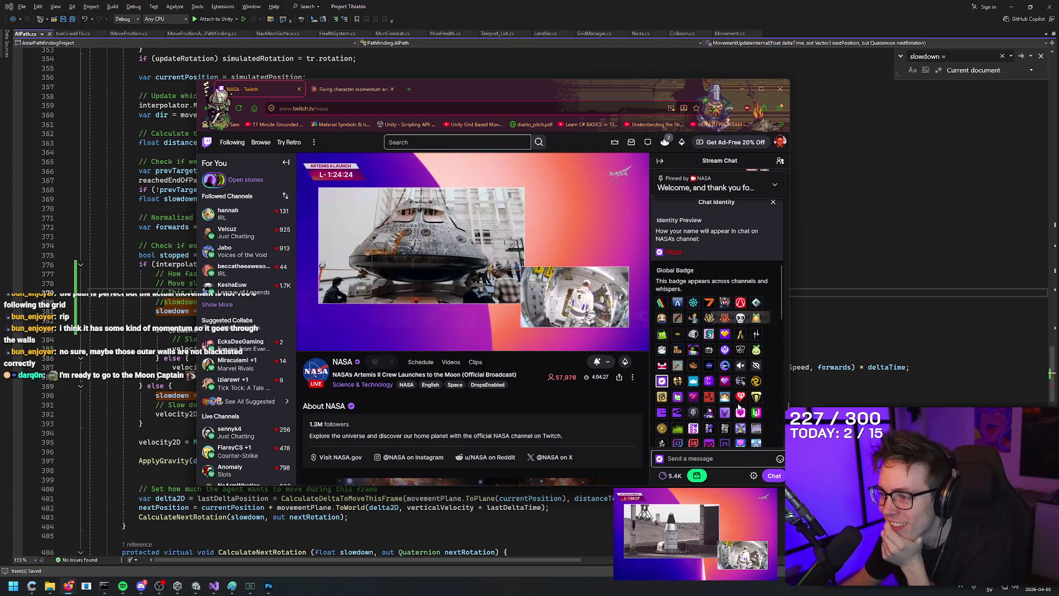
scroll(765, 375, up, 1)
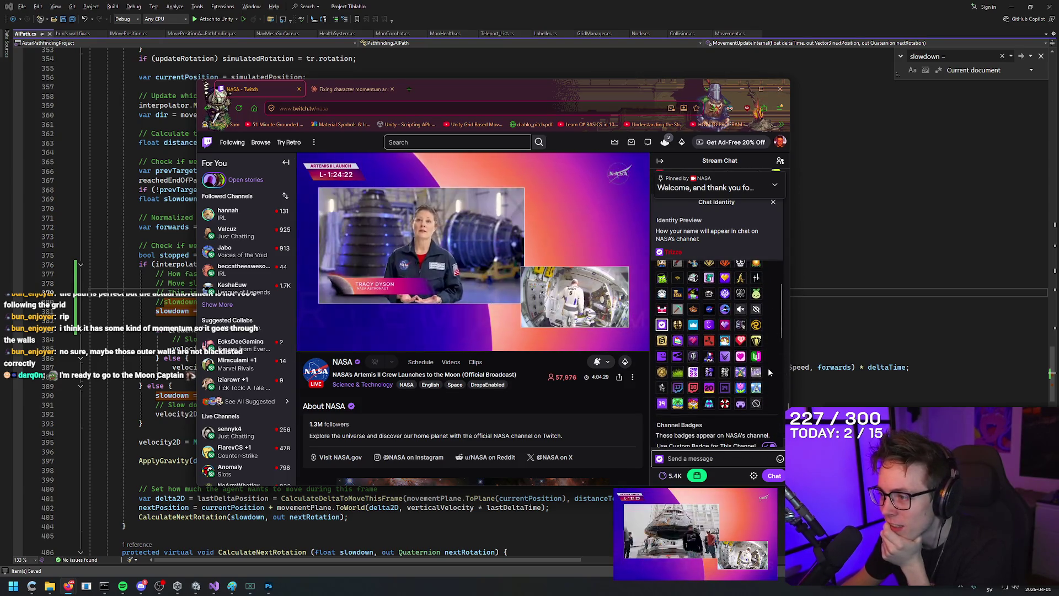
click(708, 310)
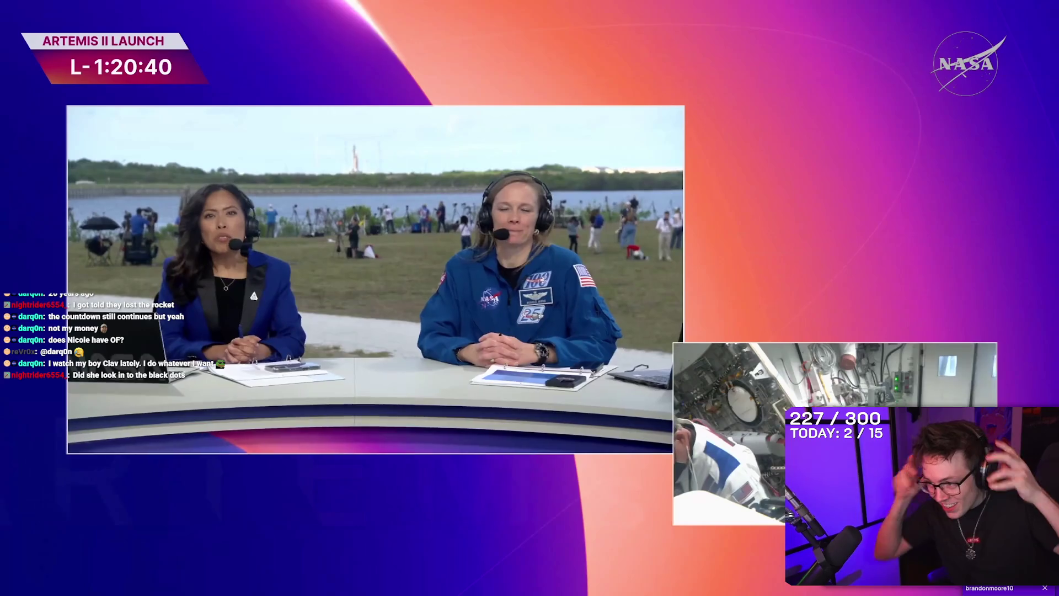
Step: Watch the Artemis II broadcast, then exit full screen to show the NASA channel page and chat
mouse_move(7, 93)
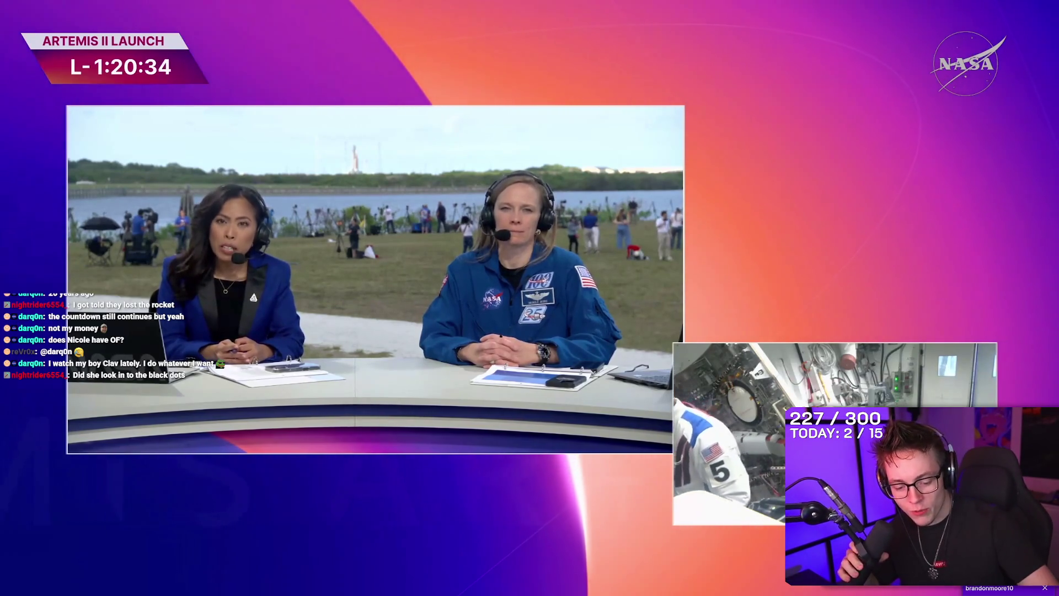
mouse_move(197, 126)
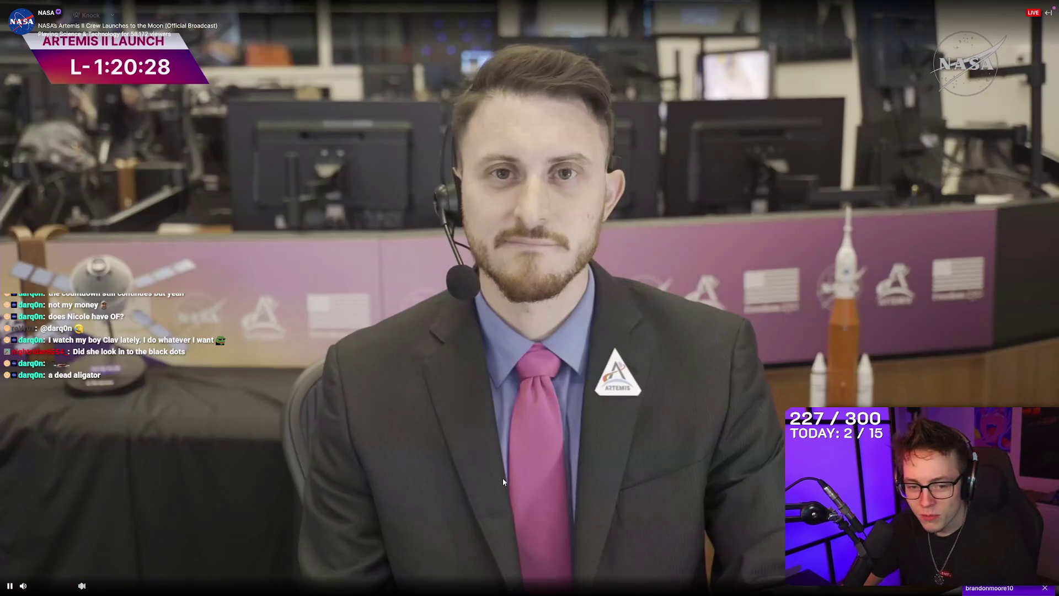
key(Escape)
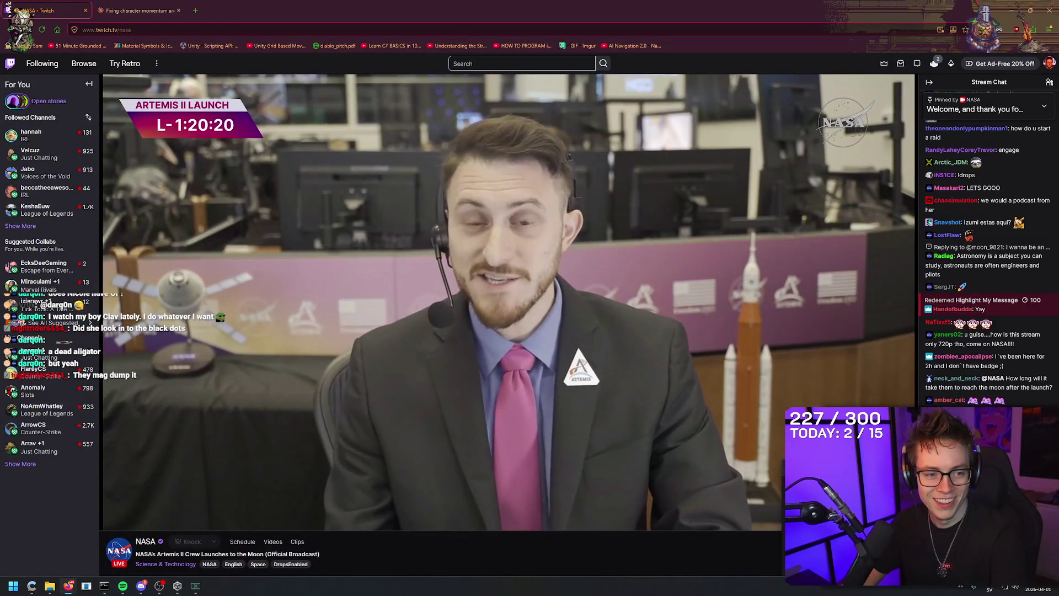
mouse_move(579, 10)
mouse_down()
mouse_move(702, 42)
mouse_move(387, 71)
mouse_up()
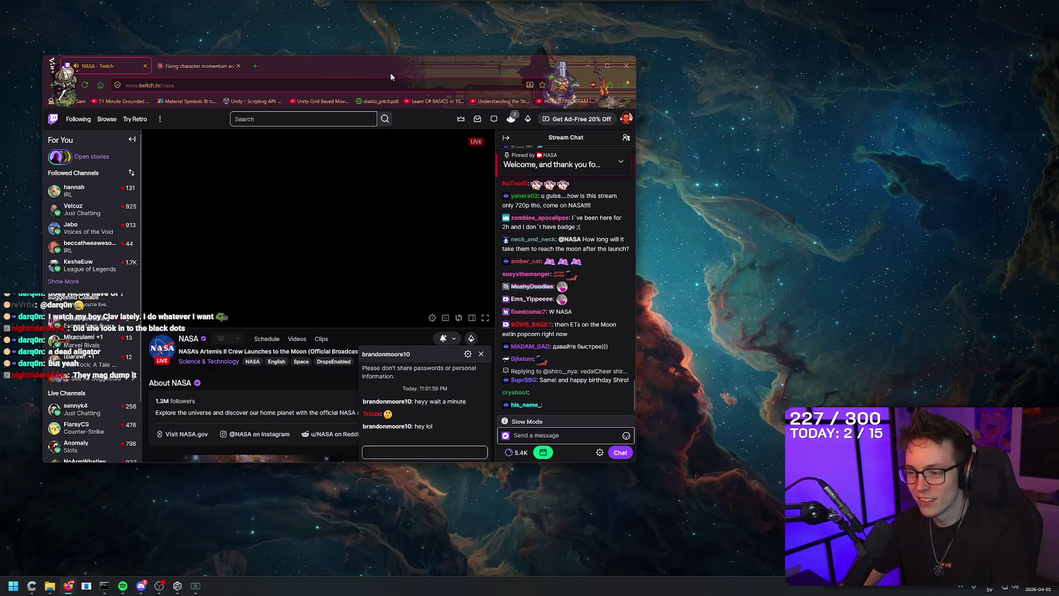
click(440, 452)
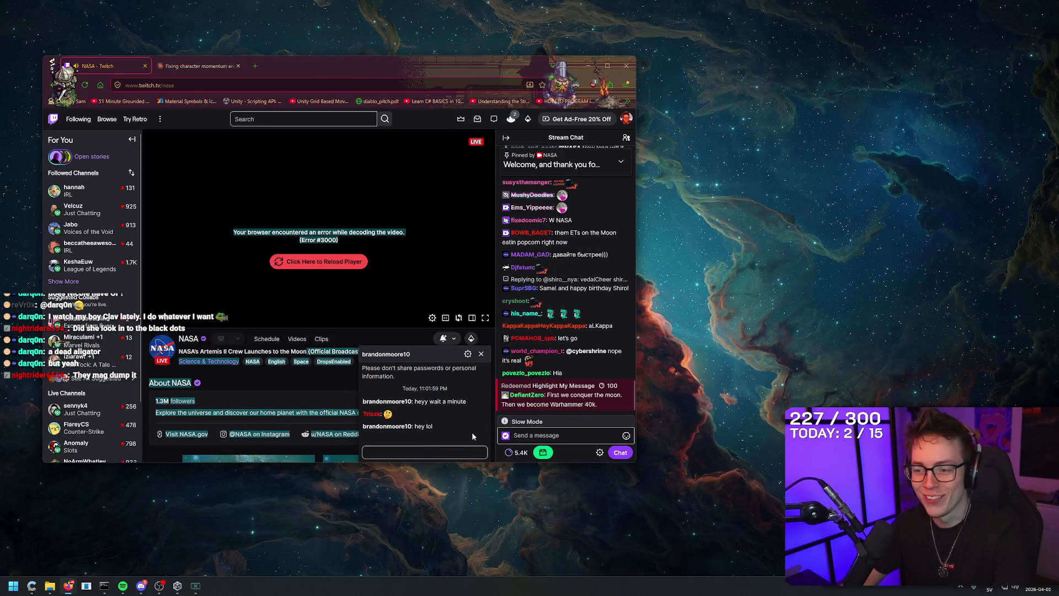
click(487, 354)
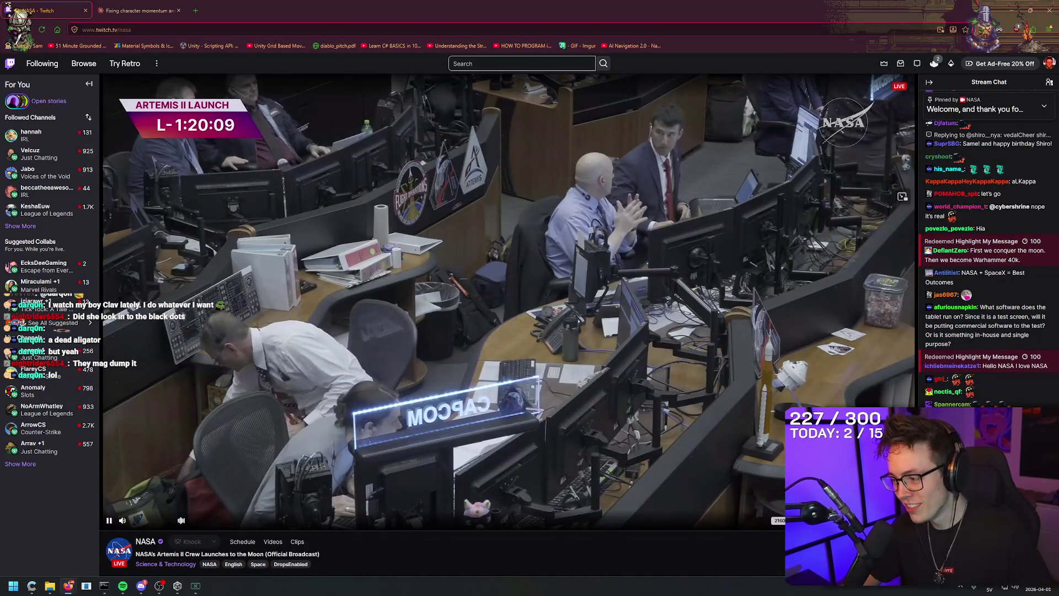
double_click(533, 336)
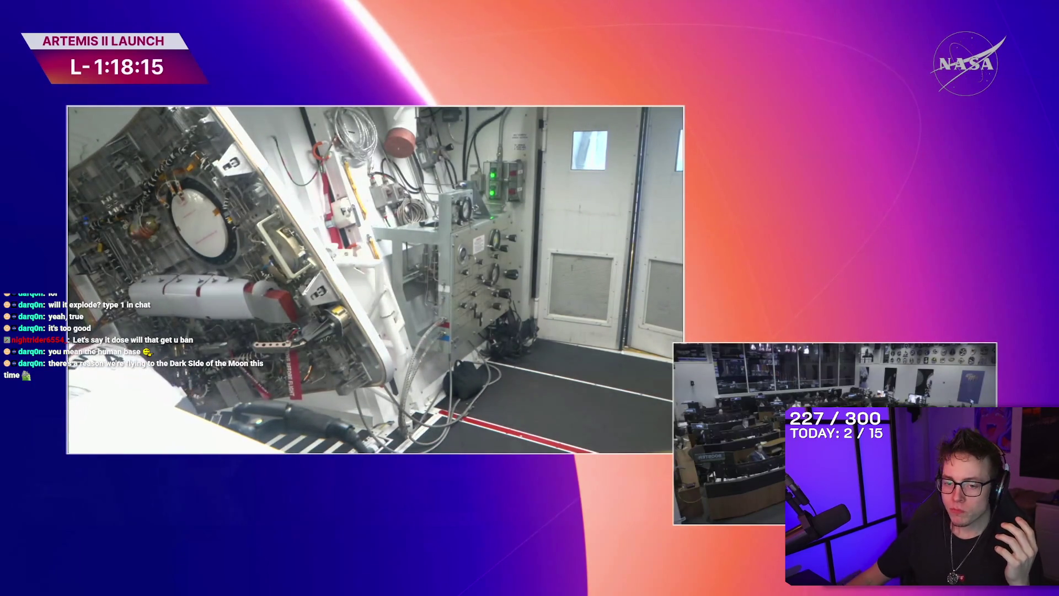
mouse_move(106, 464)
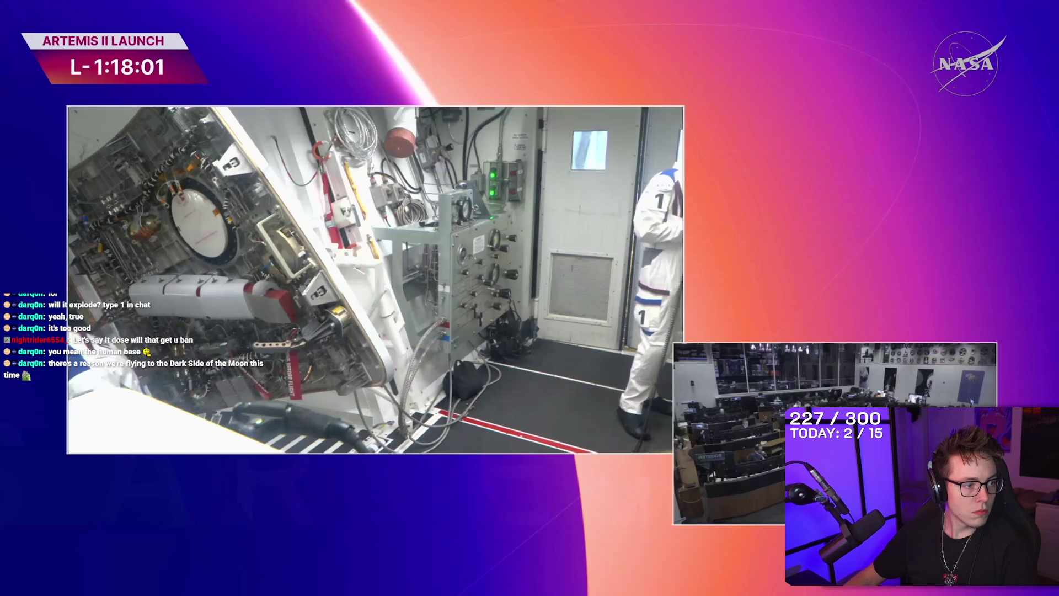
mouse_move(381, 380)
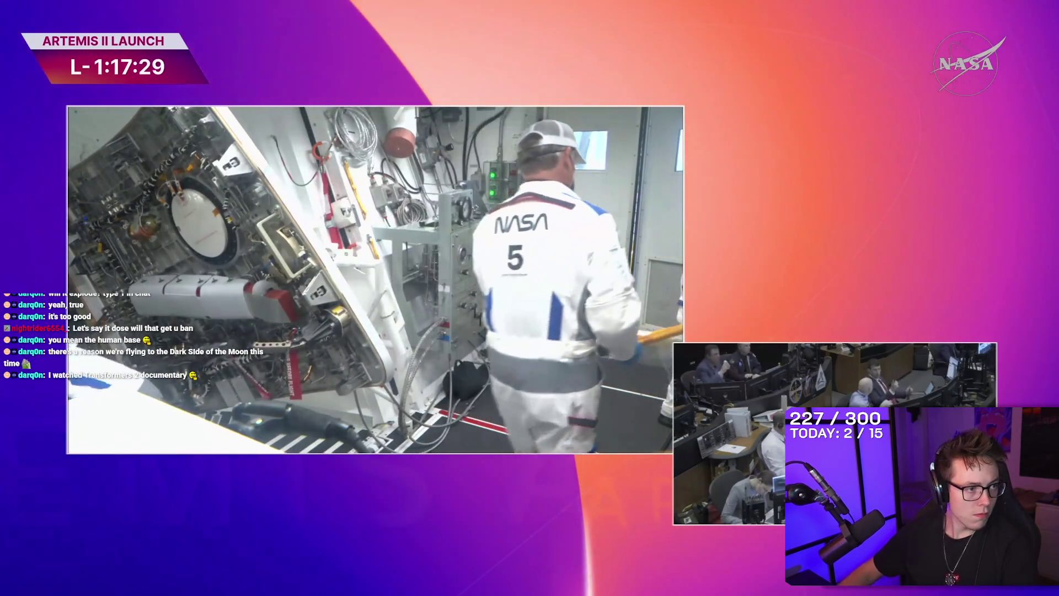
mouse_move(515, 221)
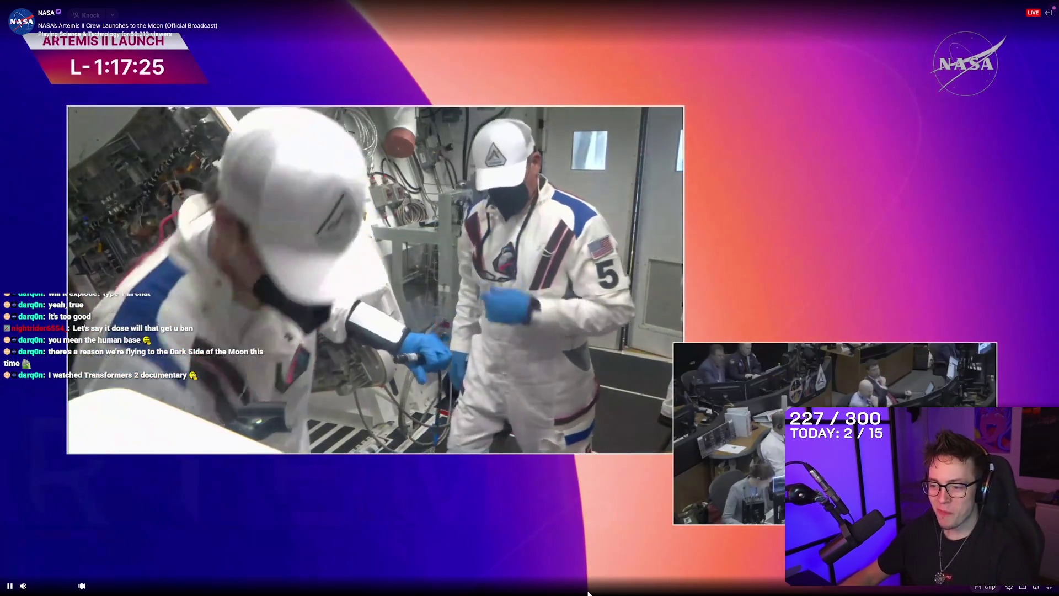
key(Escape)
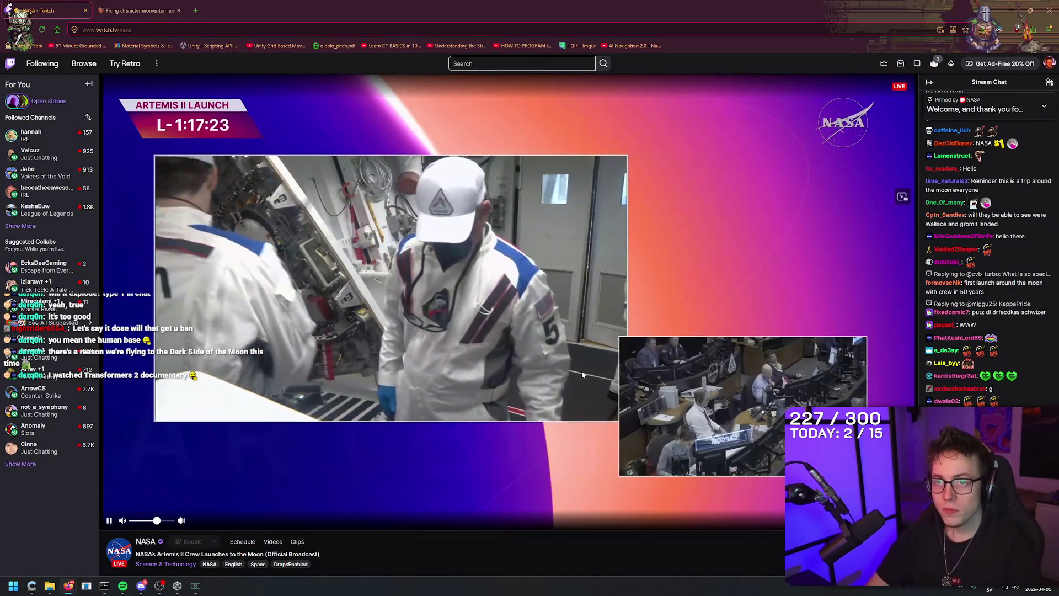
Step: In a new tab, search Google for why Artemis 2 isn't landing on the moon
key(ctrl+t)
text(why a)
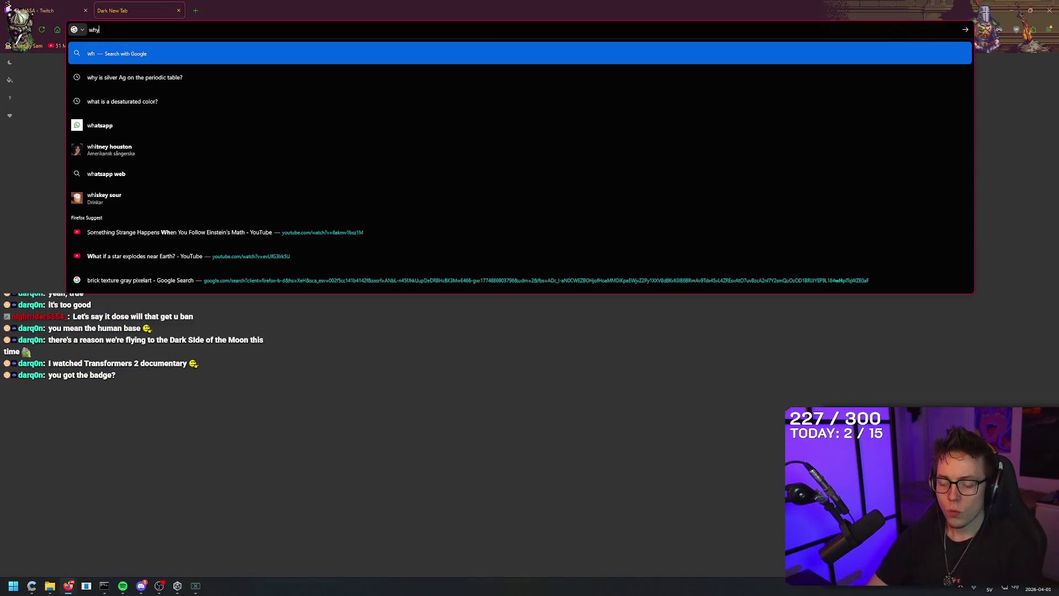
key(BackSpace)
text(is artm)
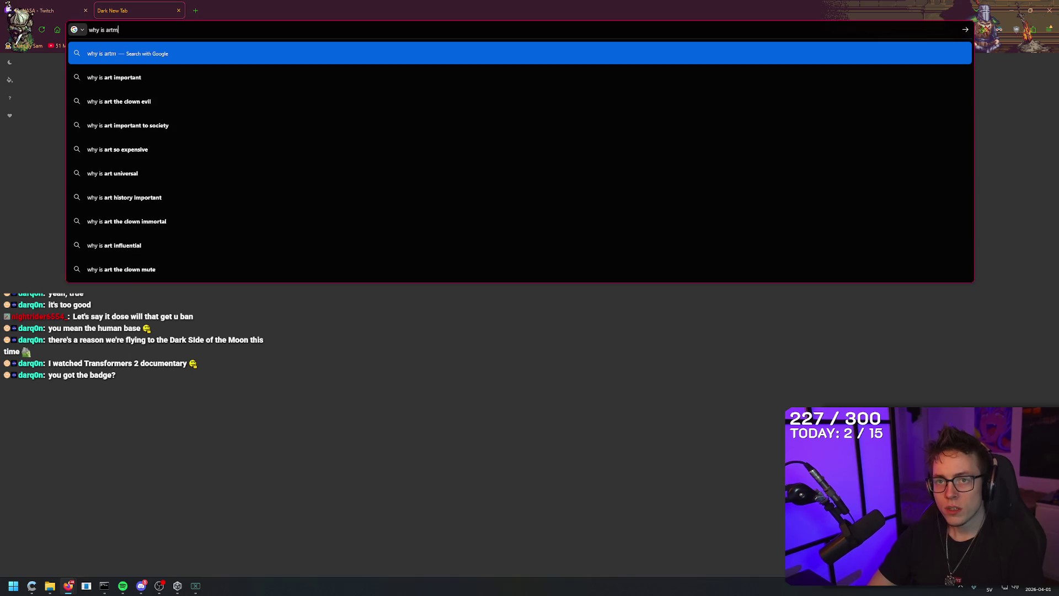
text(e2 lan)
key(BackSpace)
text(the dark side of t)
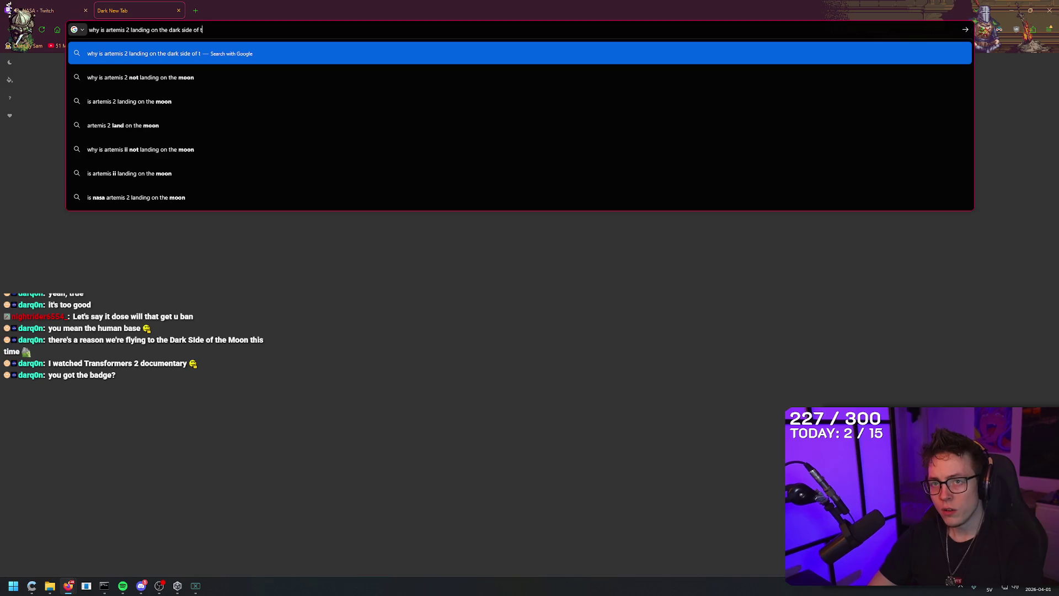
text(on?)
key(Return)
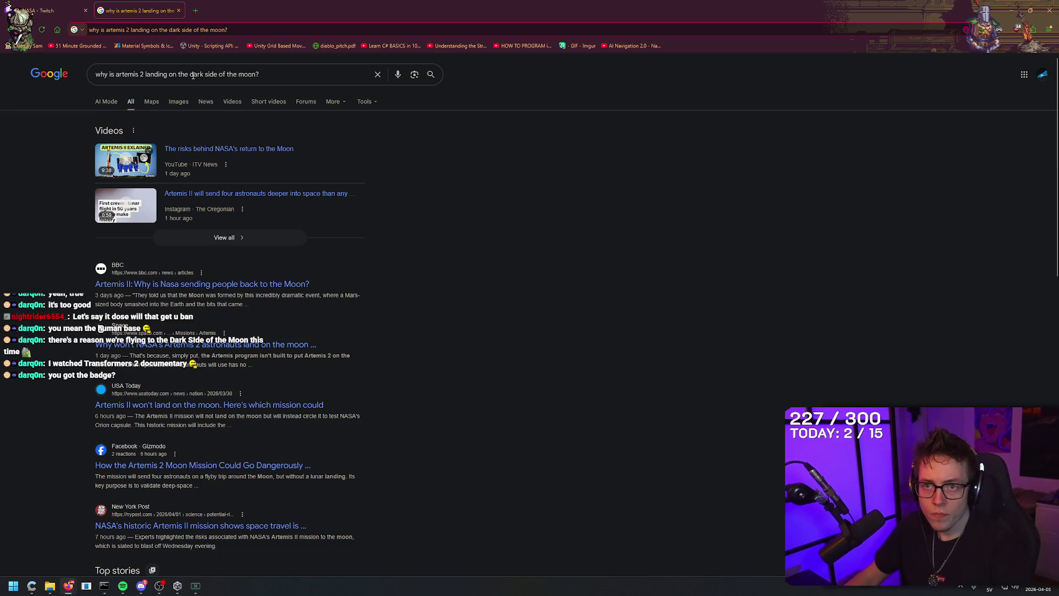
Step: Reword the query to ask why Artemis 2 goes to the far side, and view AI Mode's answer
drag(178, 74, 262, 74)
text(far s)
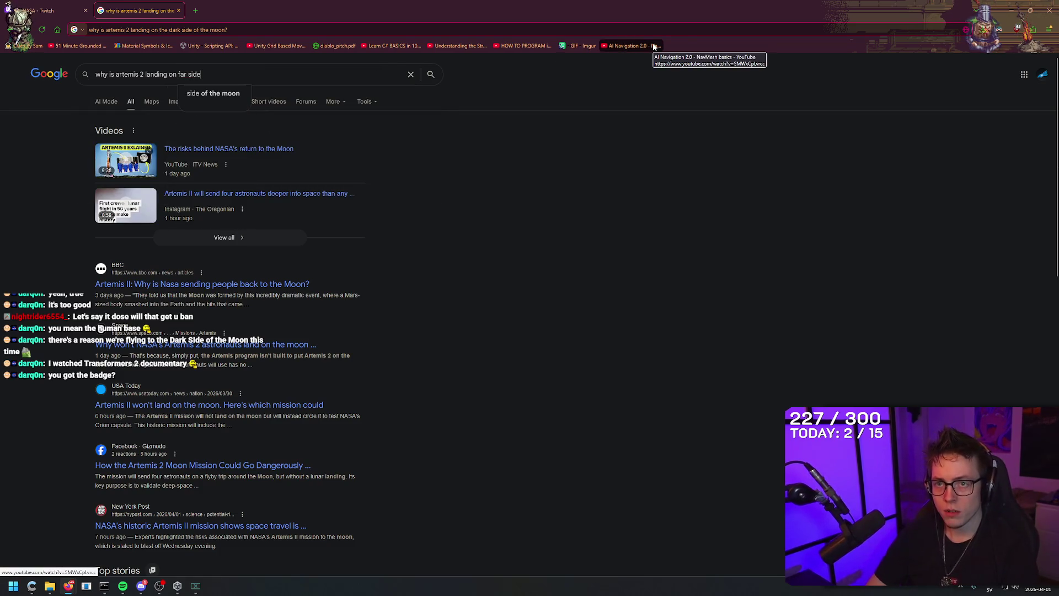
key(BackSpace)
key(BackSpace)
text(the fa)
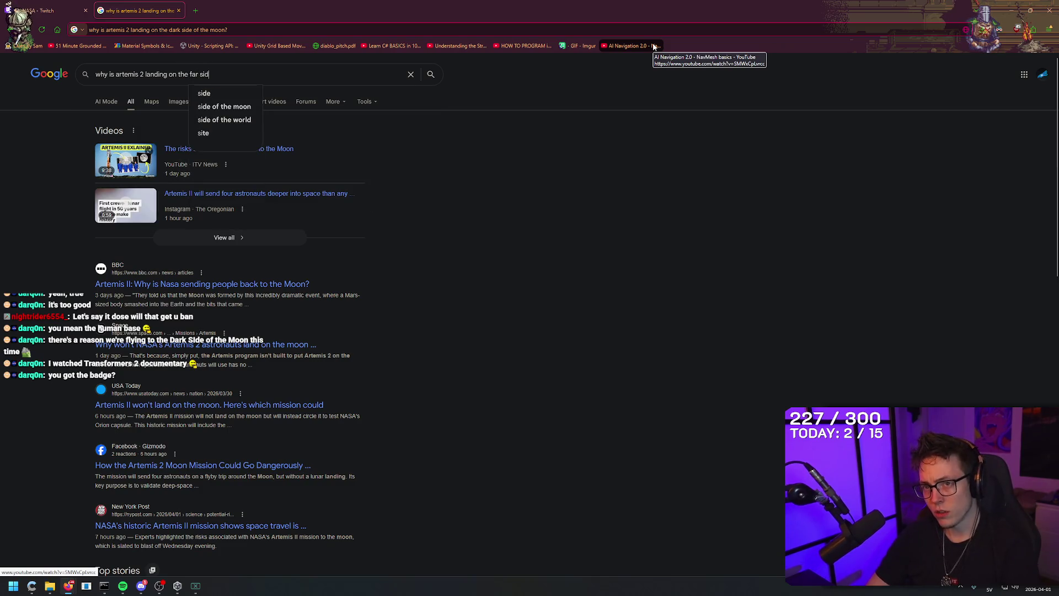
text(n?)
key(Return)
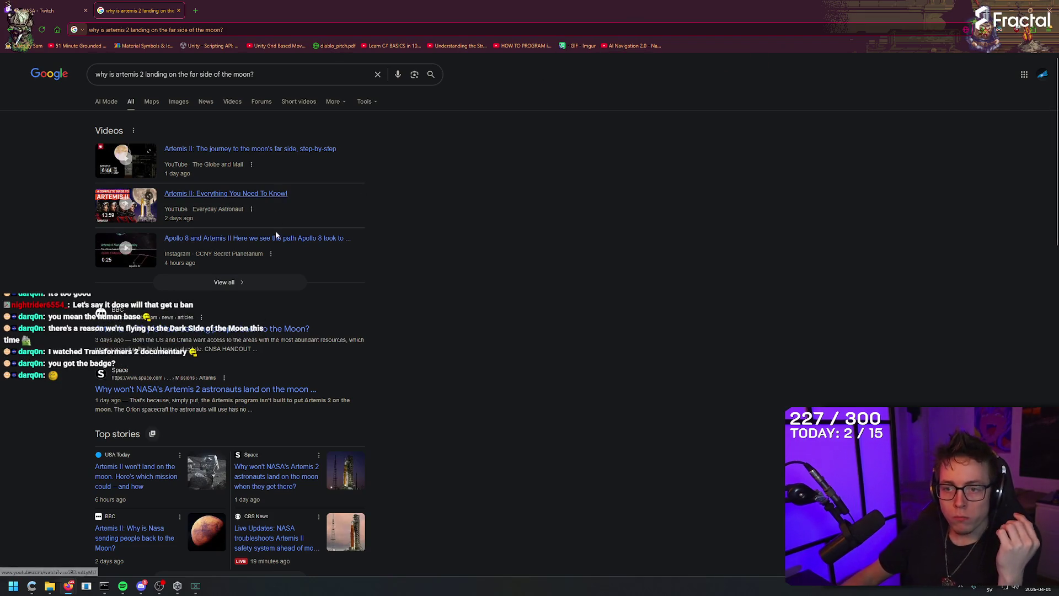
click(106, 101)
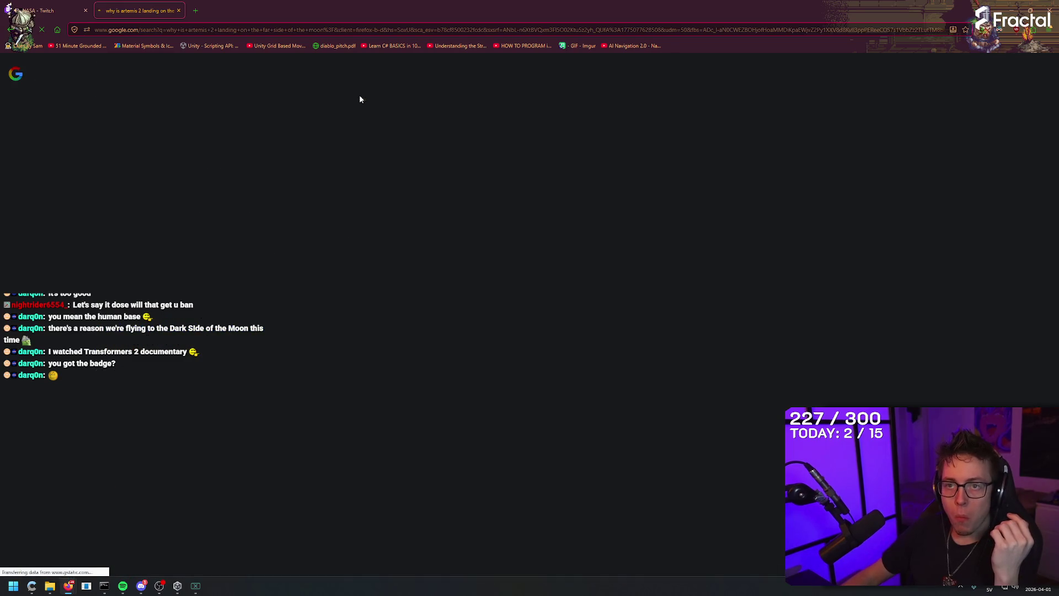
Step: Go back to the NASA stream tab
right_click(717, 4)
key(Escape)
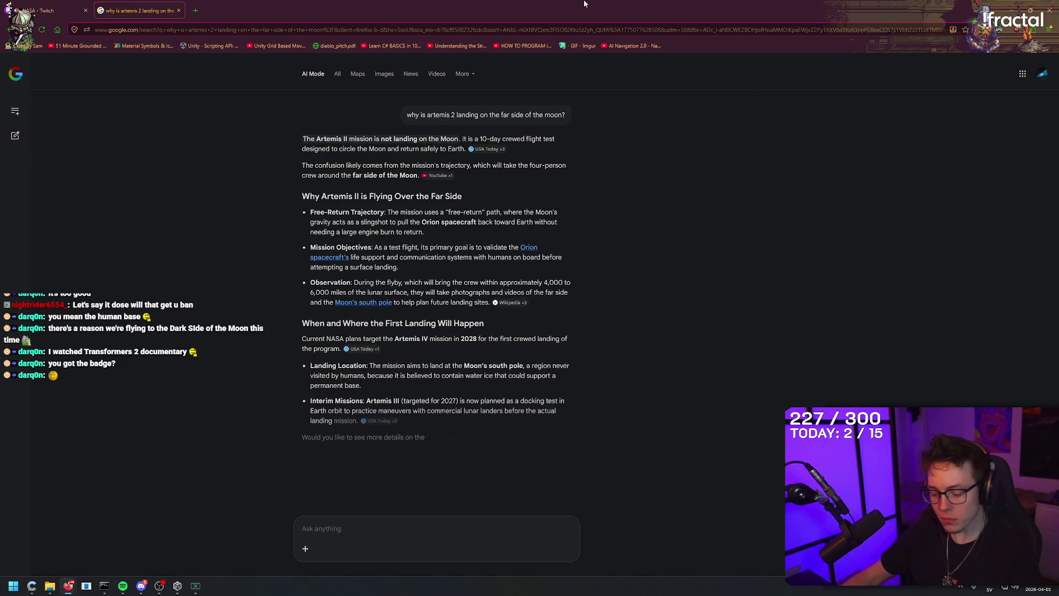
click(53, 3)
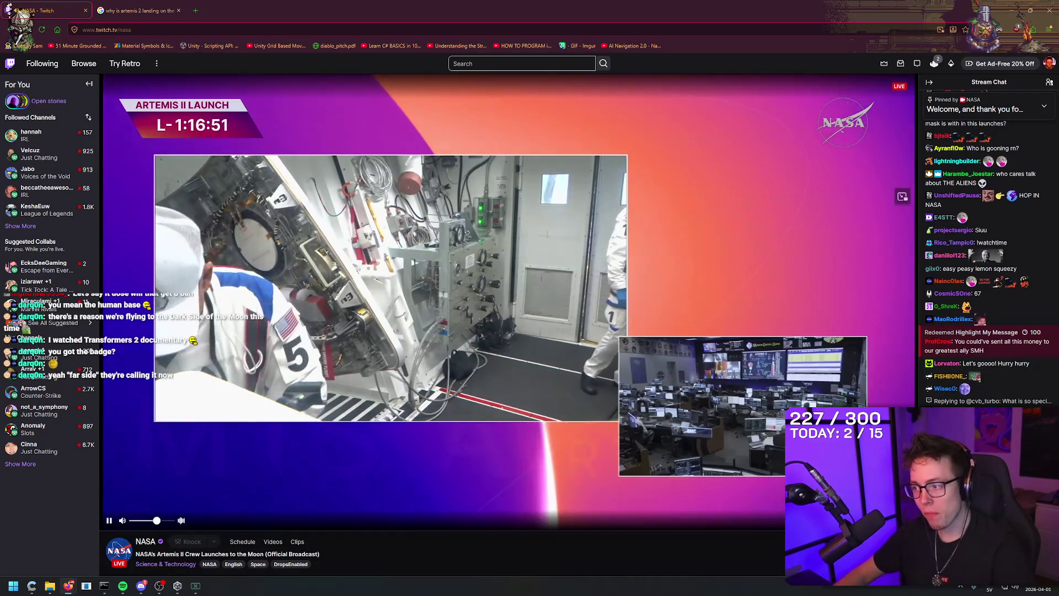
Step: Check the Twitch notifications, then return to the Google answer tab
click(904, 65)
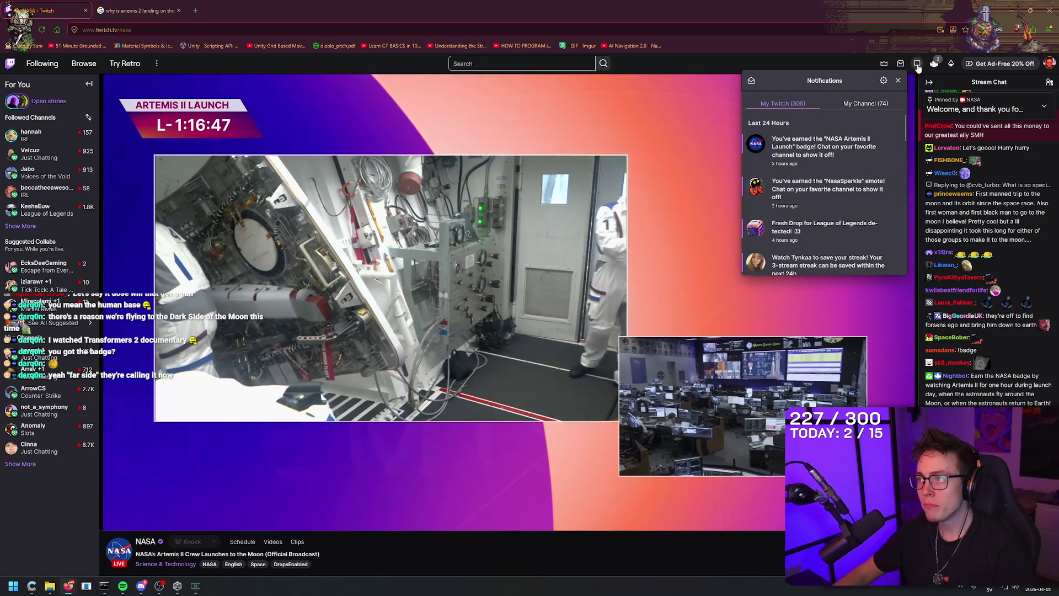
click(898, 66)
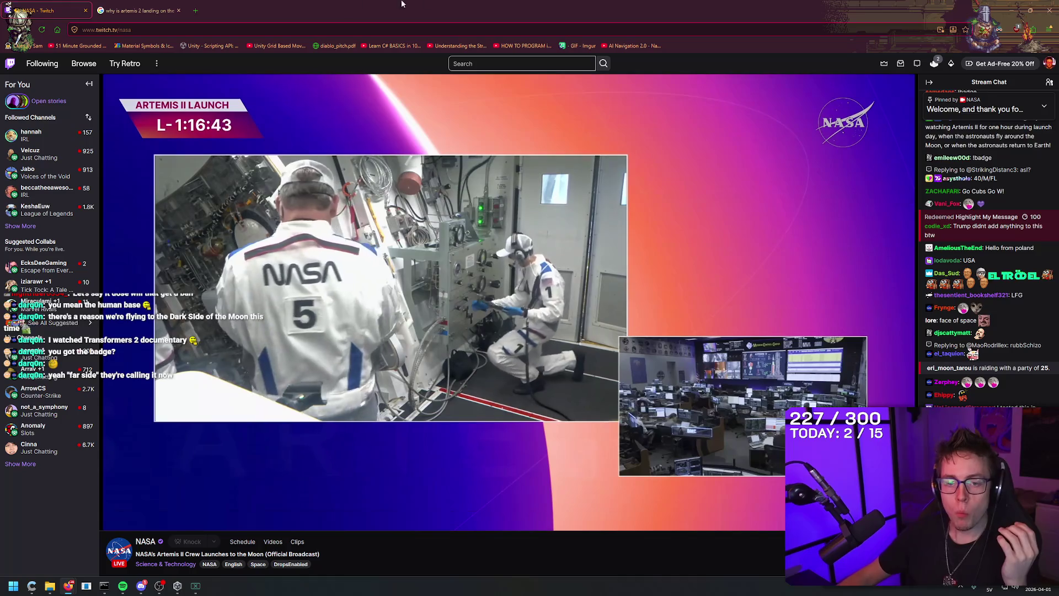
click(136, 4)
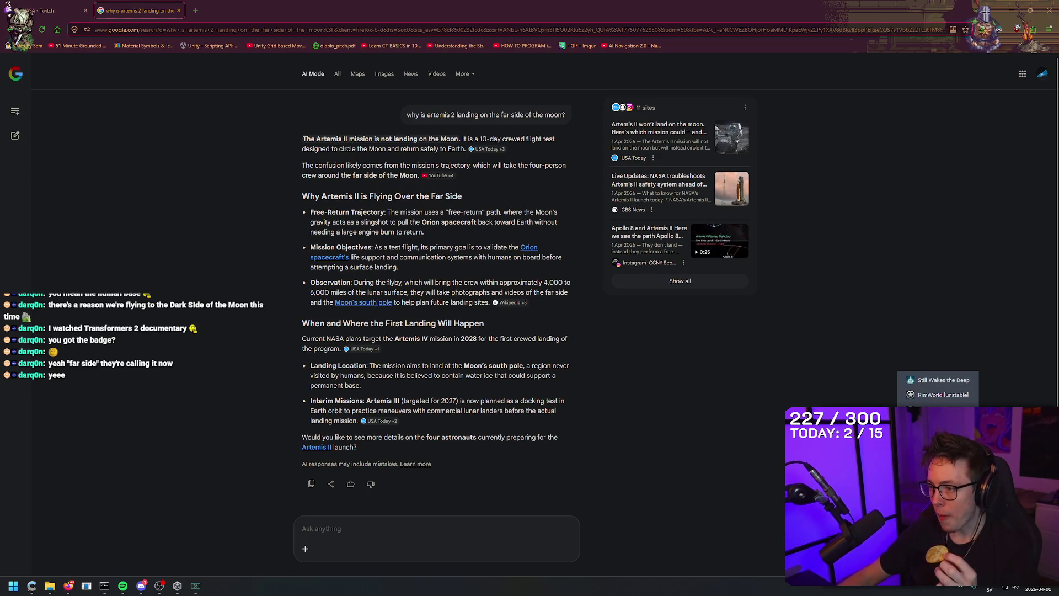
Step: Install SpaceEngine from Steam onto Local Drive (D:)
click(938, 411)
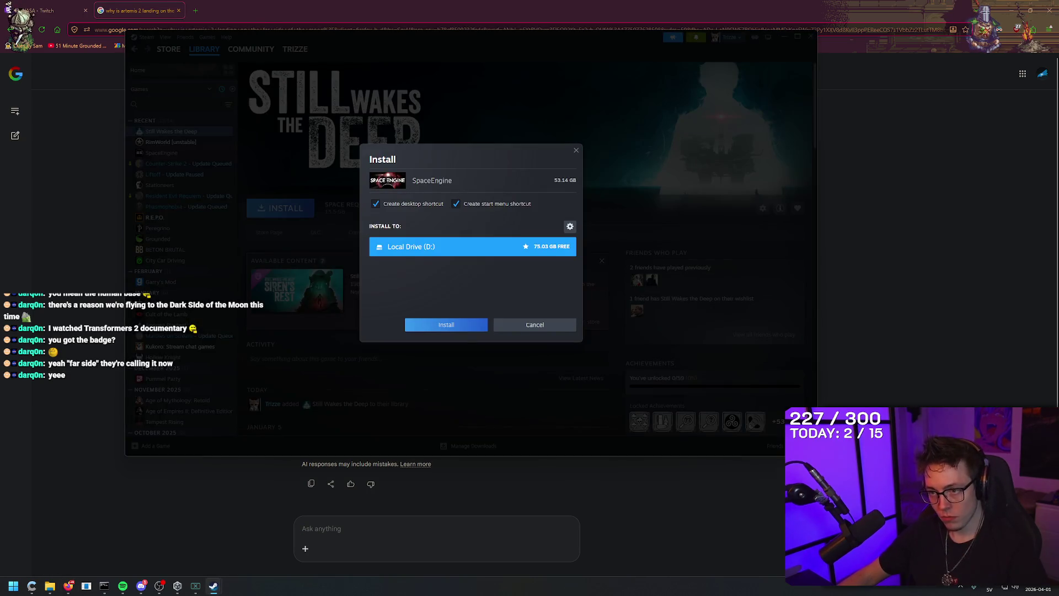
click(466, 327)
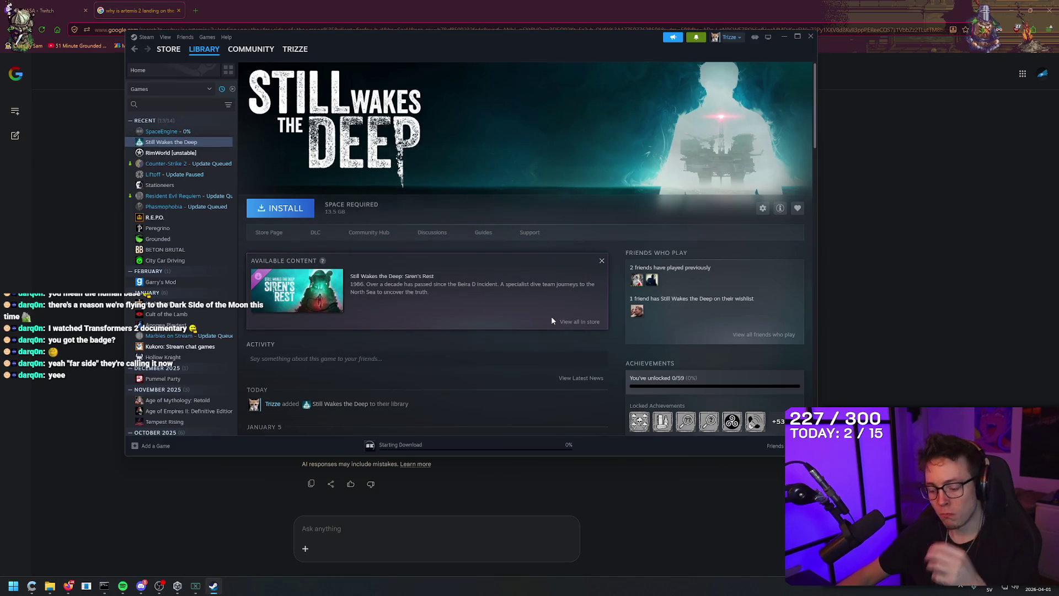
click(767, 4)
text(which artemis rocket is landing on the moon)
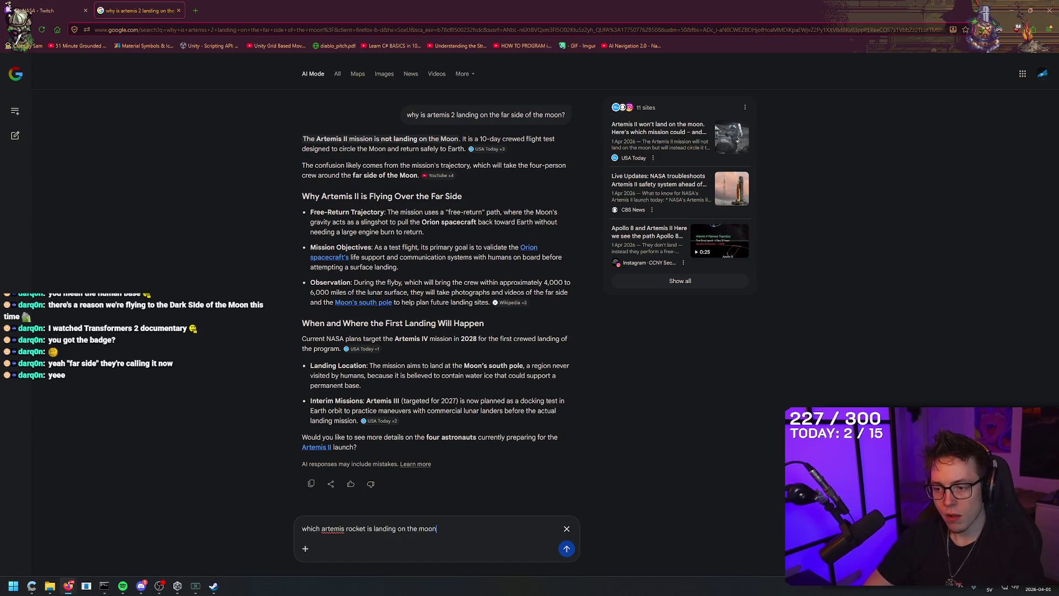
Step: Ask AI Mode 'which artemis rocket is landing on the moon?' and return to the NASA stream
text(?)
key(Return)
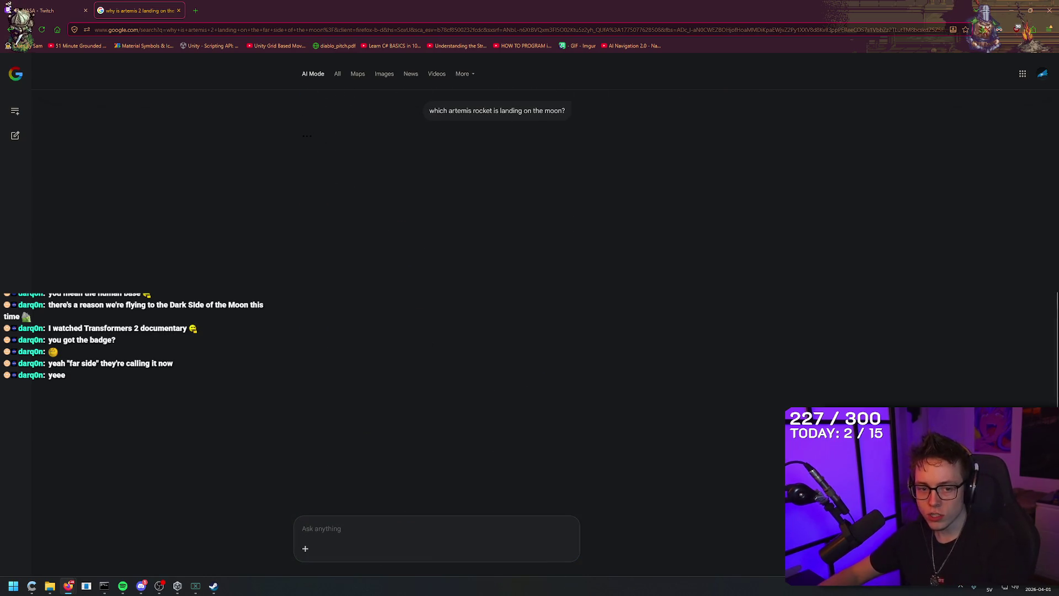
key(ctrl+Tab)
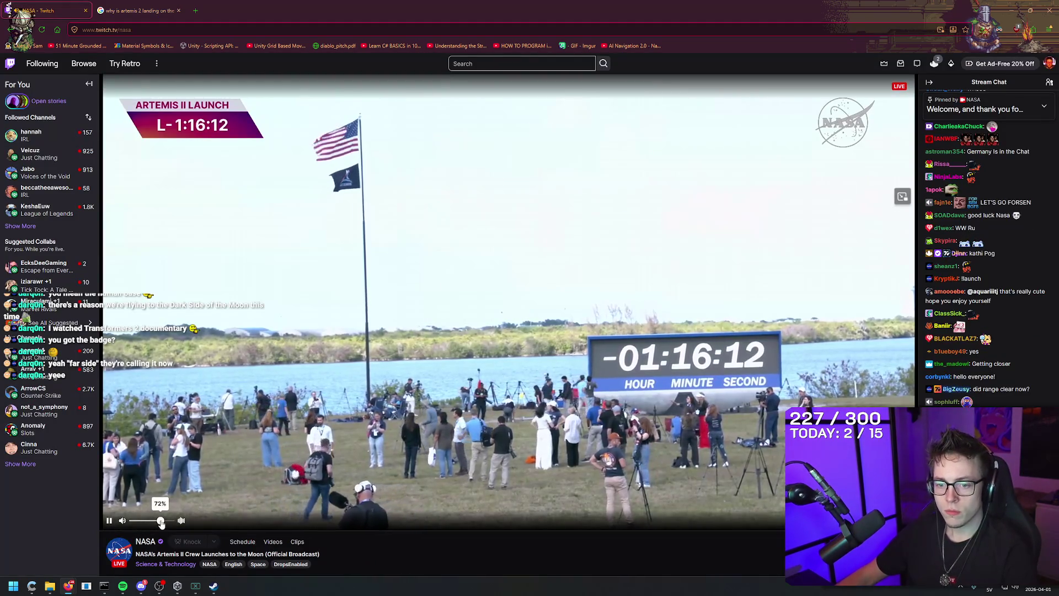
Step: Turn the stream volume to 100%, collapse the channel list, and catch the chat up
drag(164, 522, 172, 522)
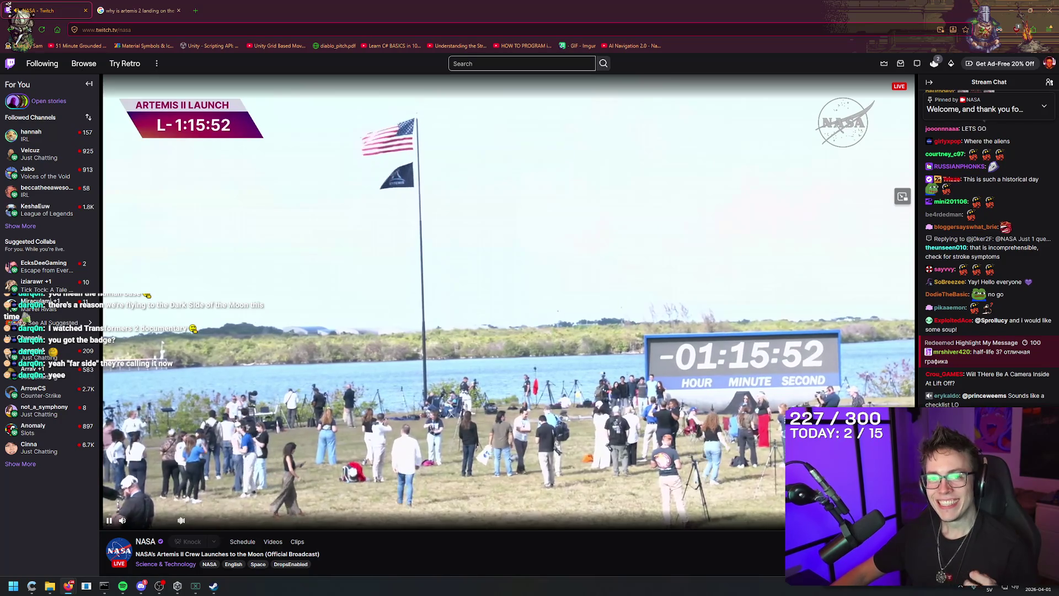
click(88, 84)
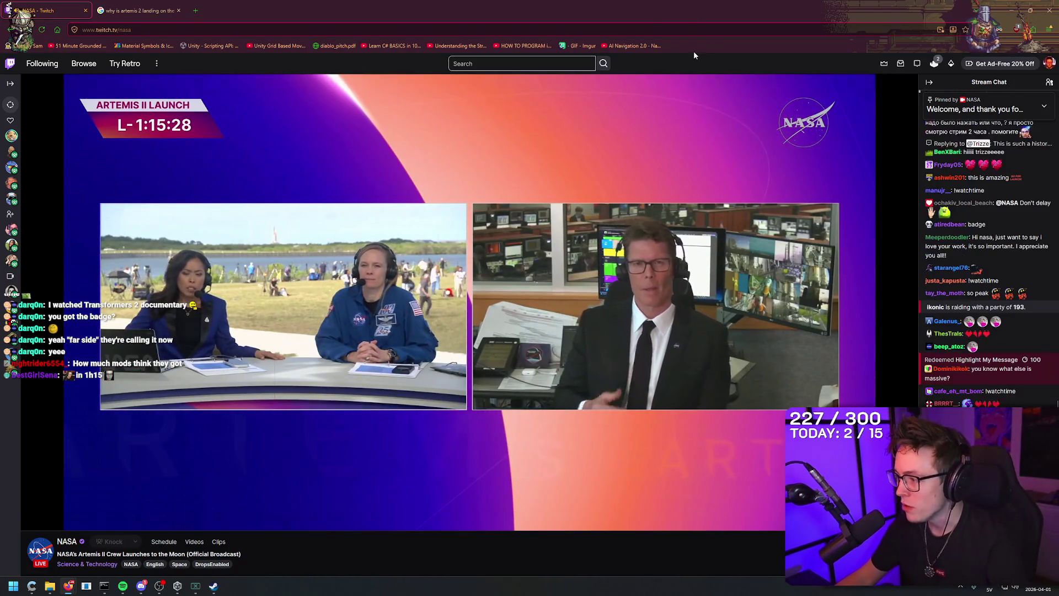
right_click(669, 4)
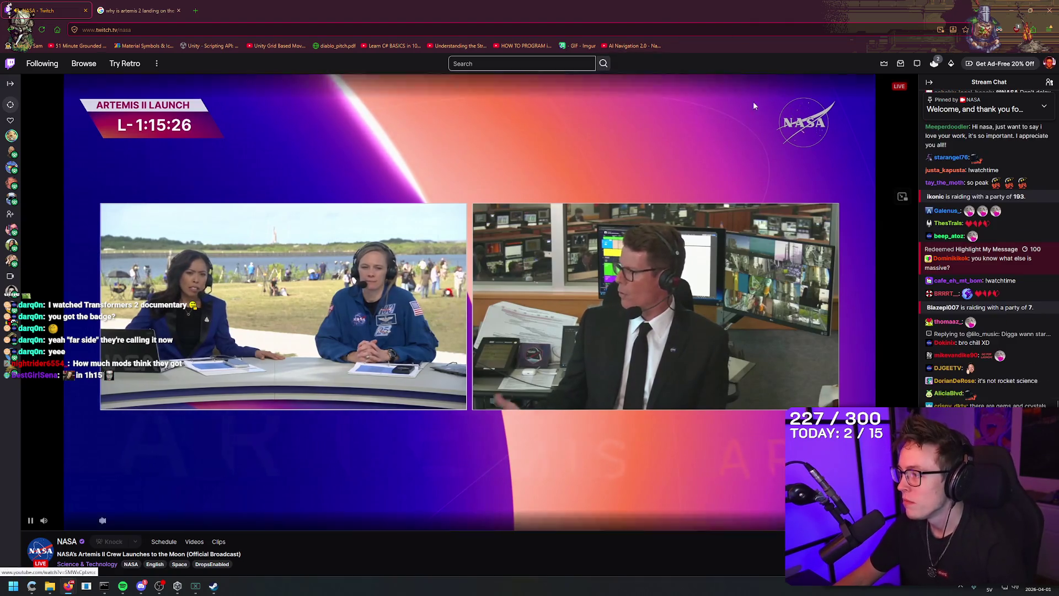
scroll(971, 299, up, 2)
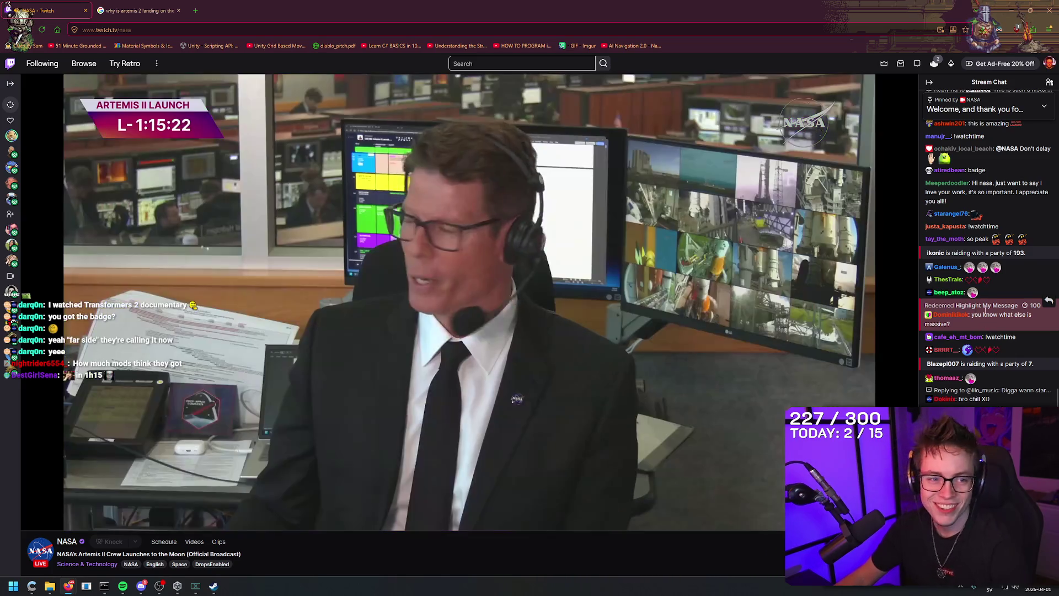
scroll(987, 316, down, 3)
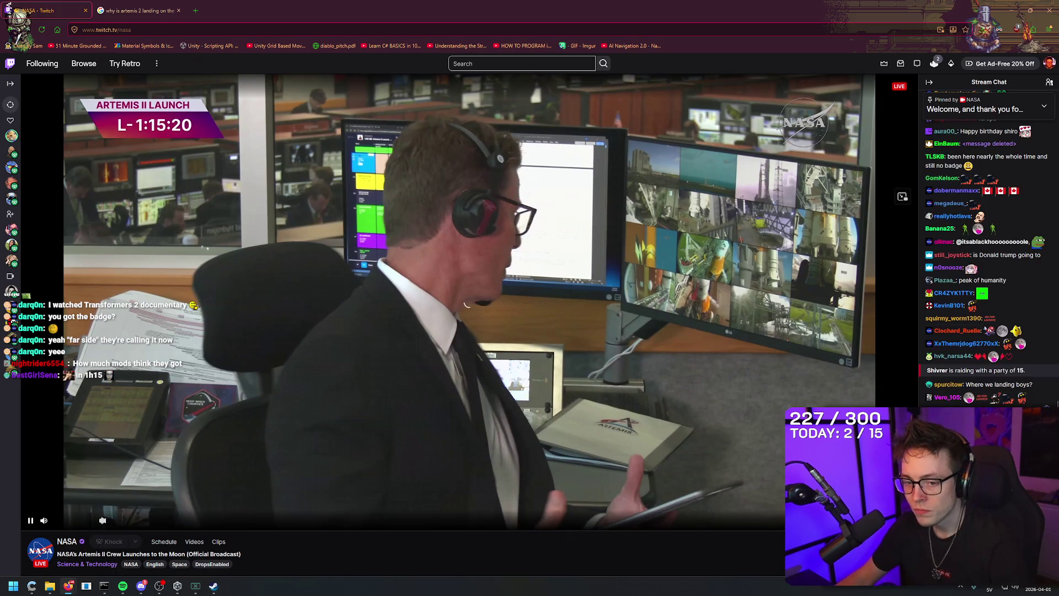
Step: Check the Space Engine download progress in Steam, then hide Steam
click(219, 585)
click(401, 445)
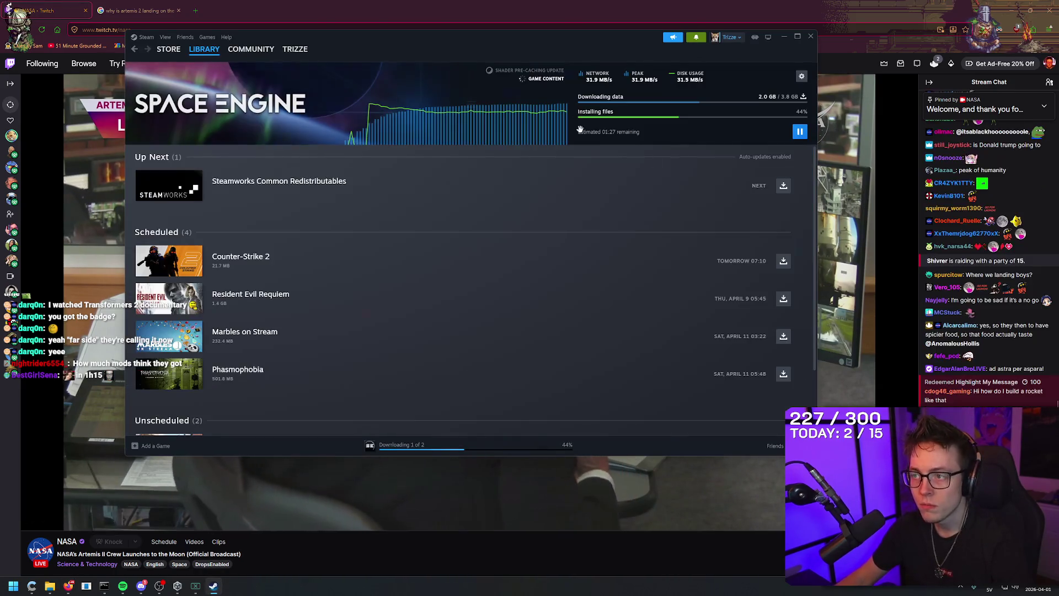
click(784, 36)
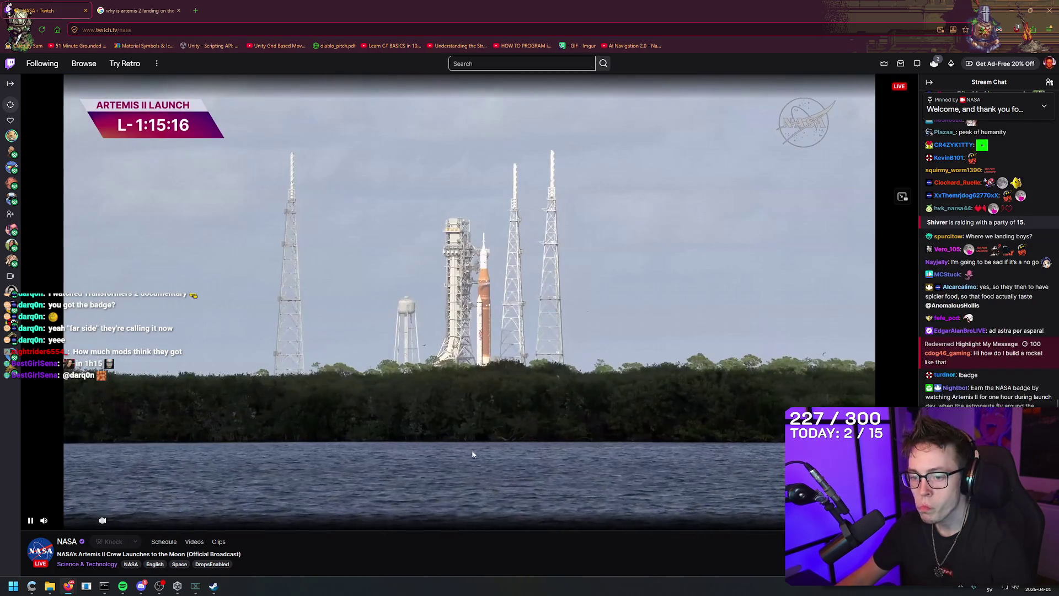
Step: Watch the Artemis II launch pad stream full screen, then exit to show the chat
click(212, 587)
click(212, 586)
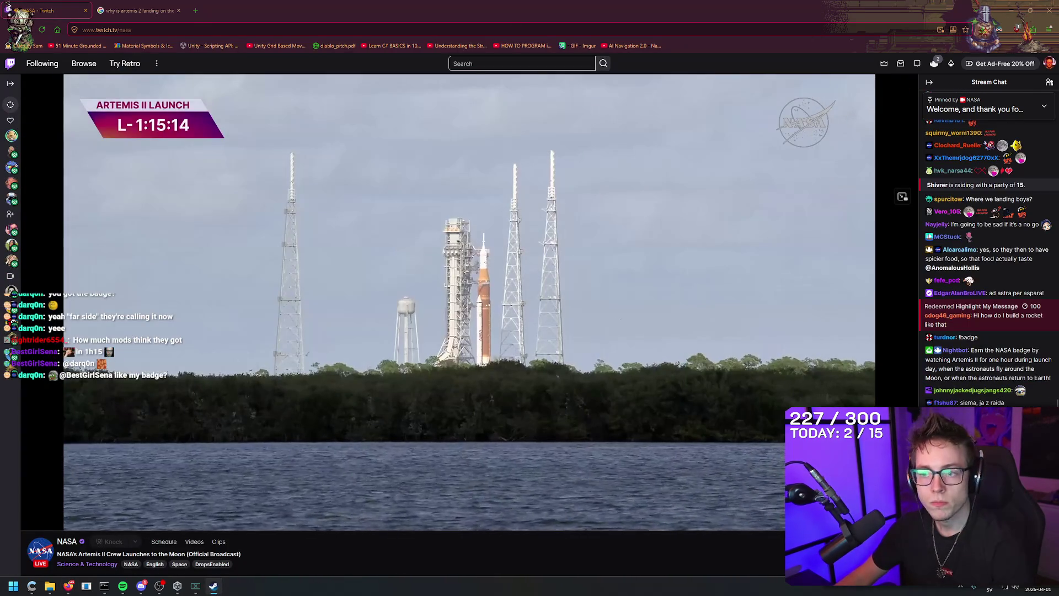
double_click(529, 215)
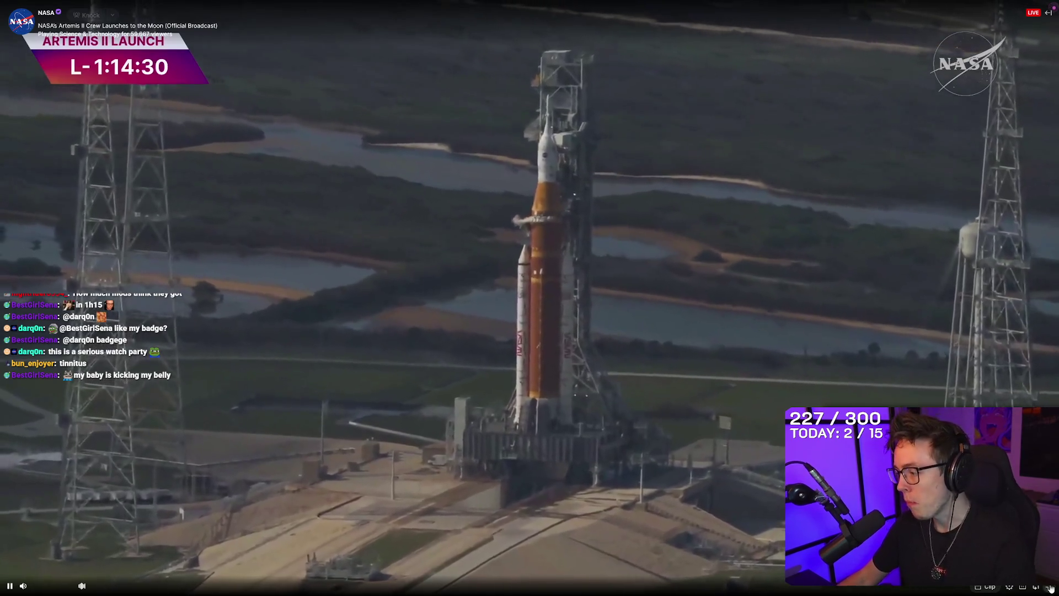
key(Escape)
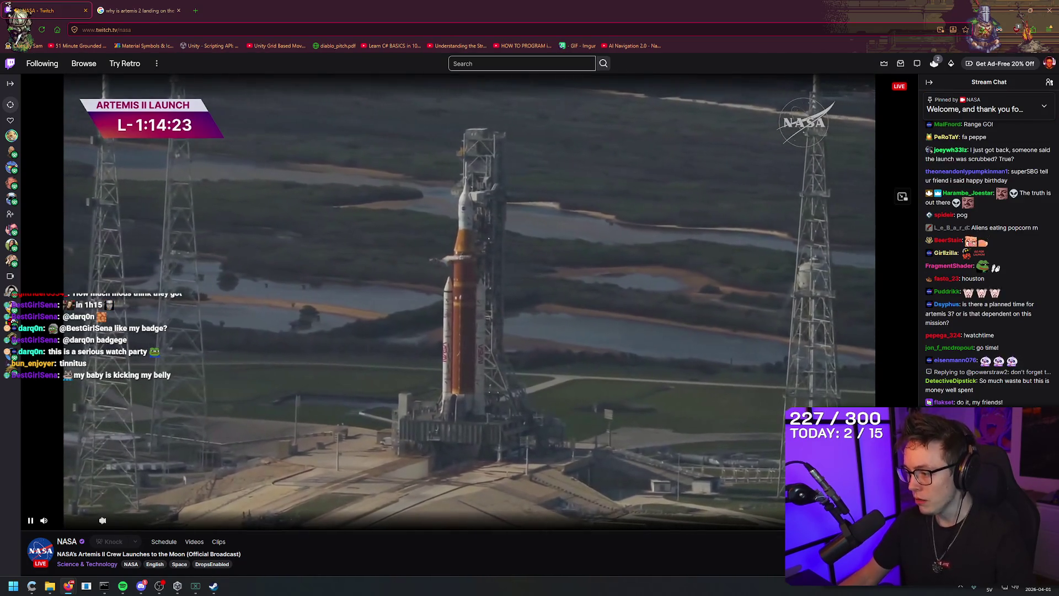
Step: Put the Artemis II stream back in full screen and lower its volume to 62%
key(f)
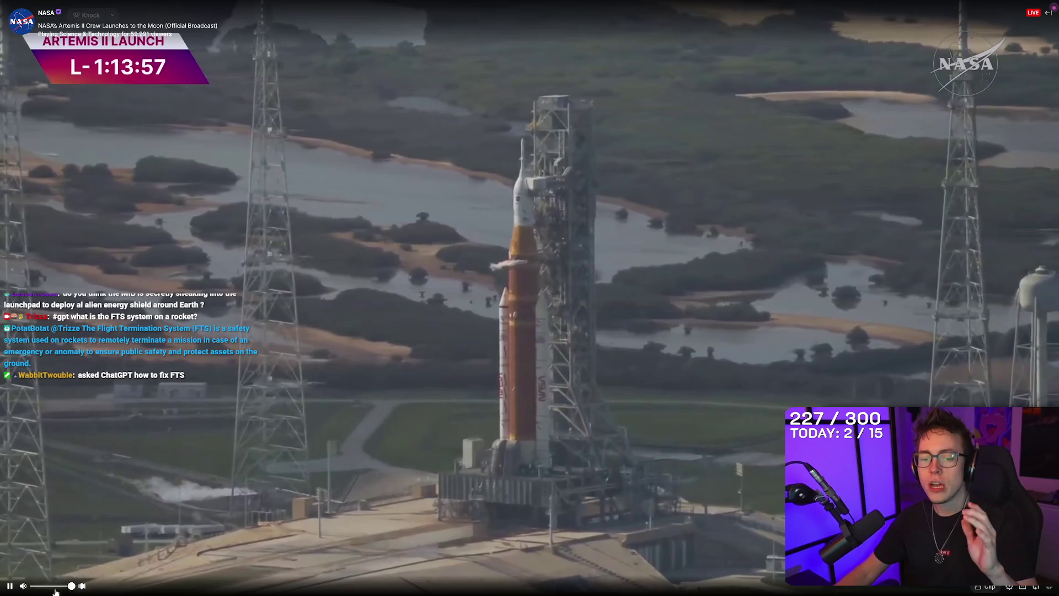
click(61, 587)
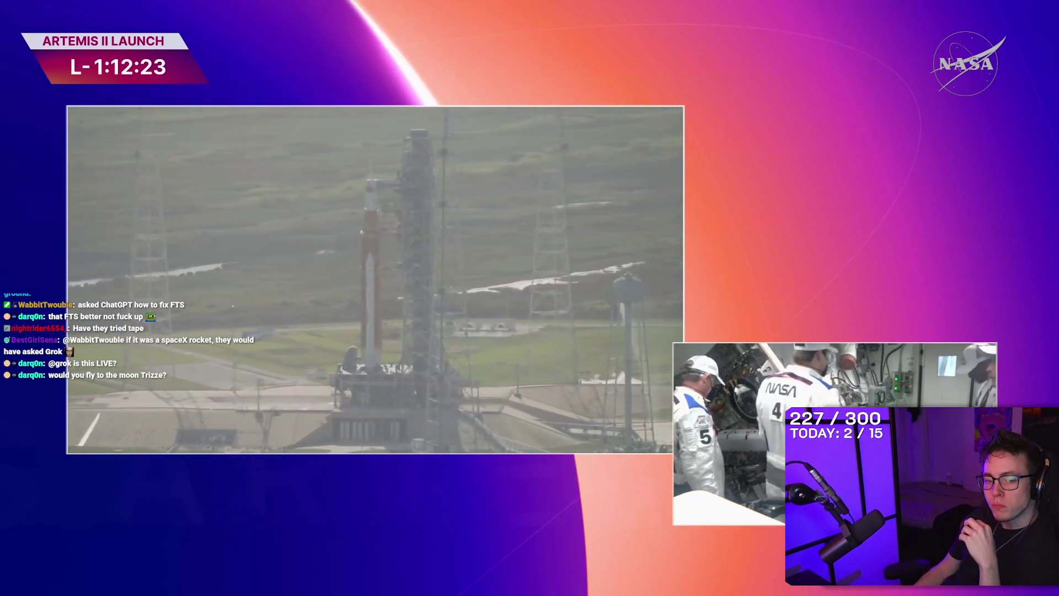
Step: Slide the stream's volume up from 20% through 24% to about 37%
mouse_move(91, 393)
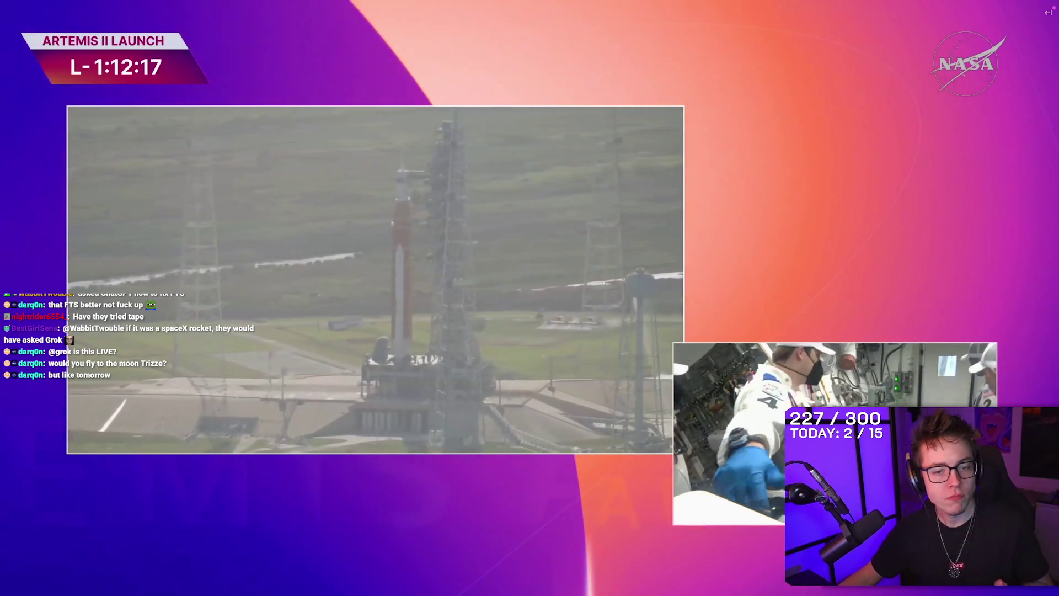
mouse_move(47, 592)
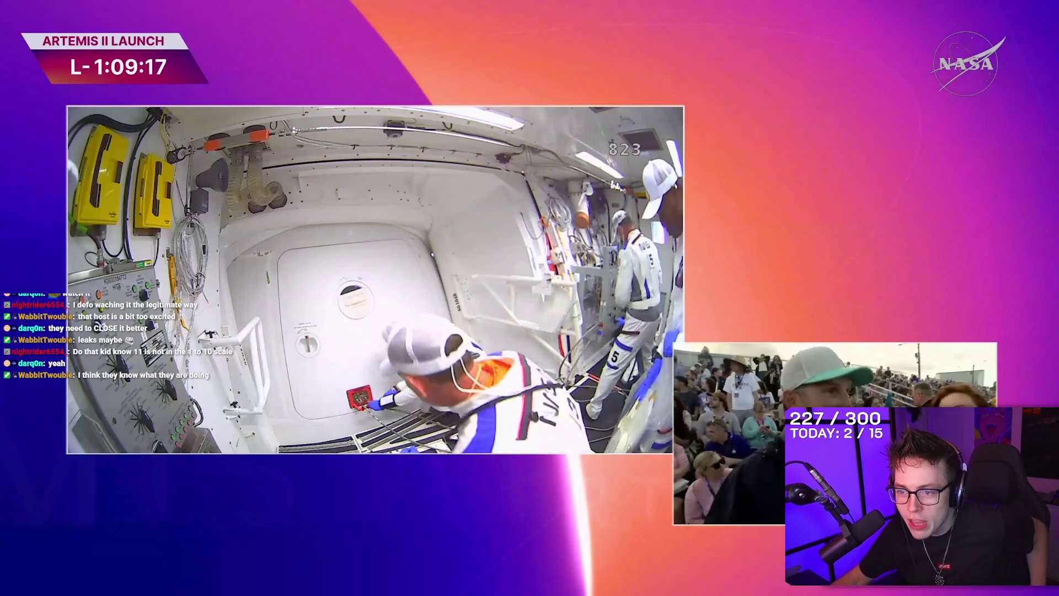
mouse_move(362, 404)
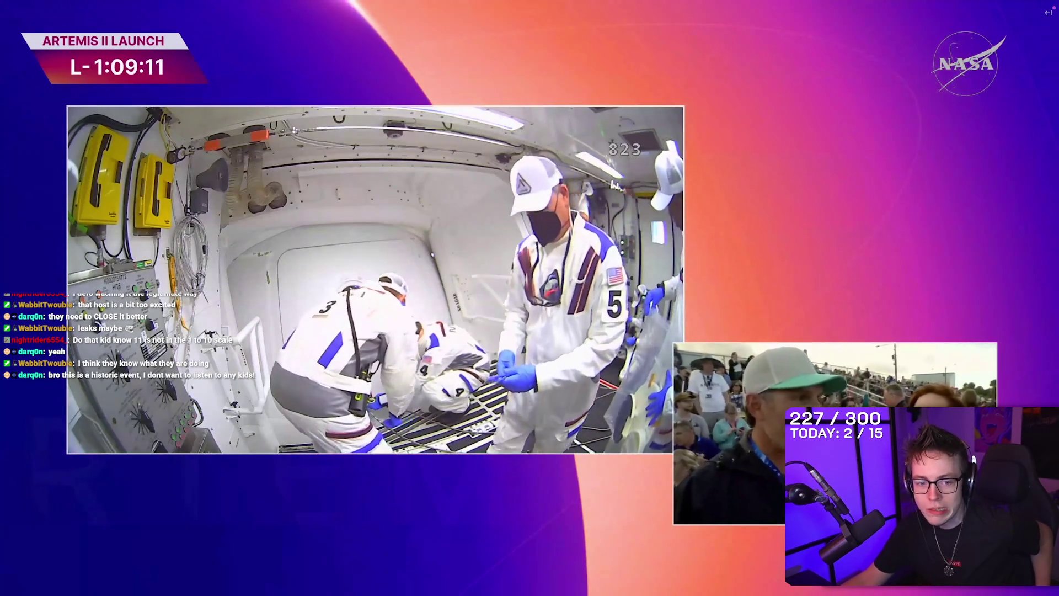
mouse_move(64, 524)
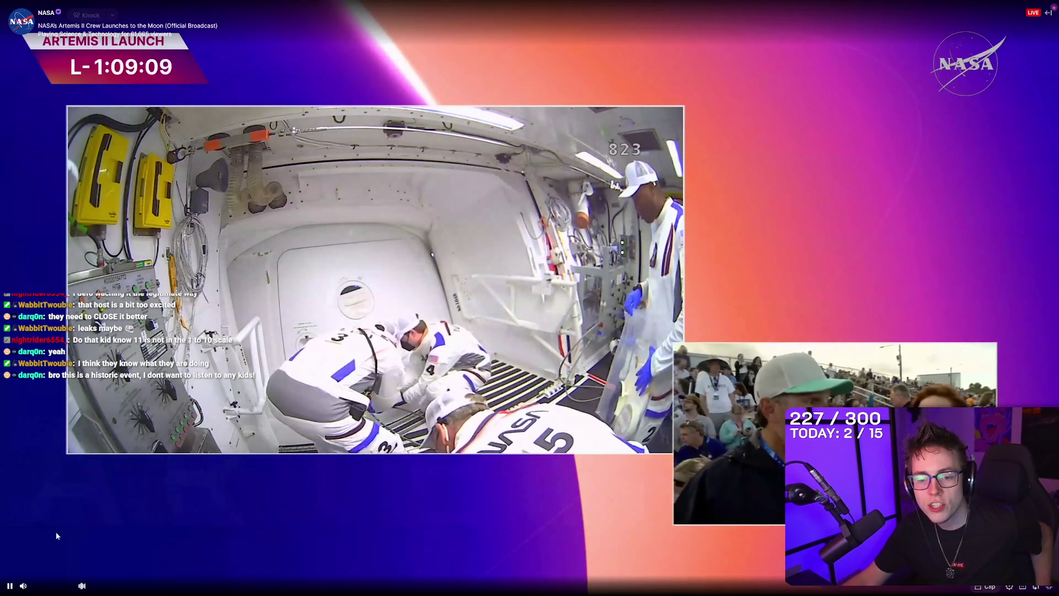
drag(41, 587, 47, 588)
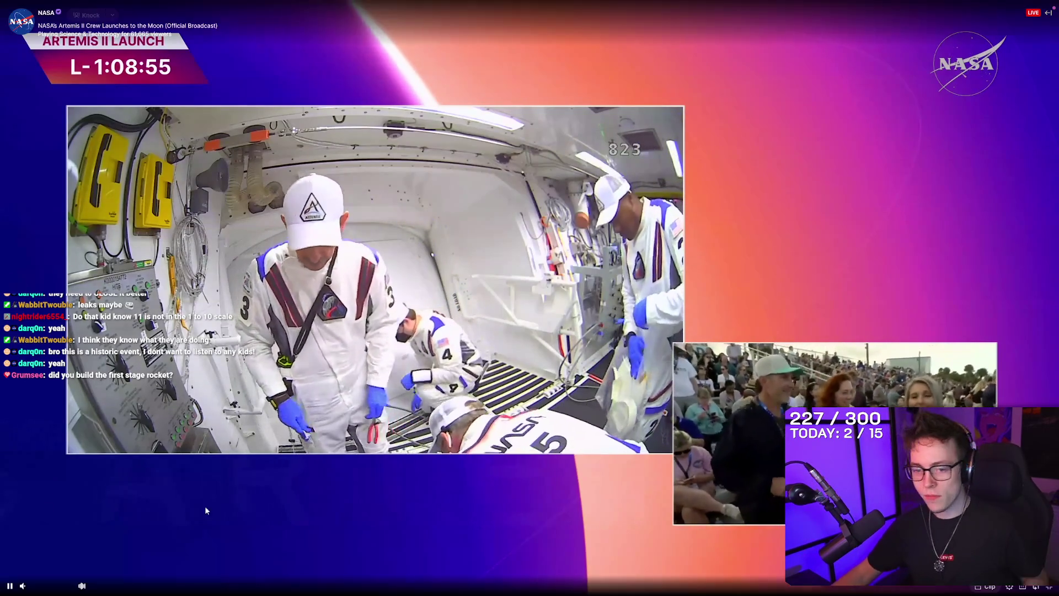
click(50, 586)
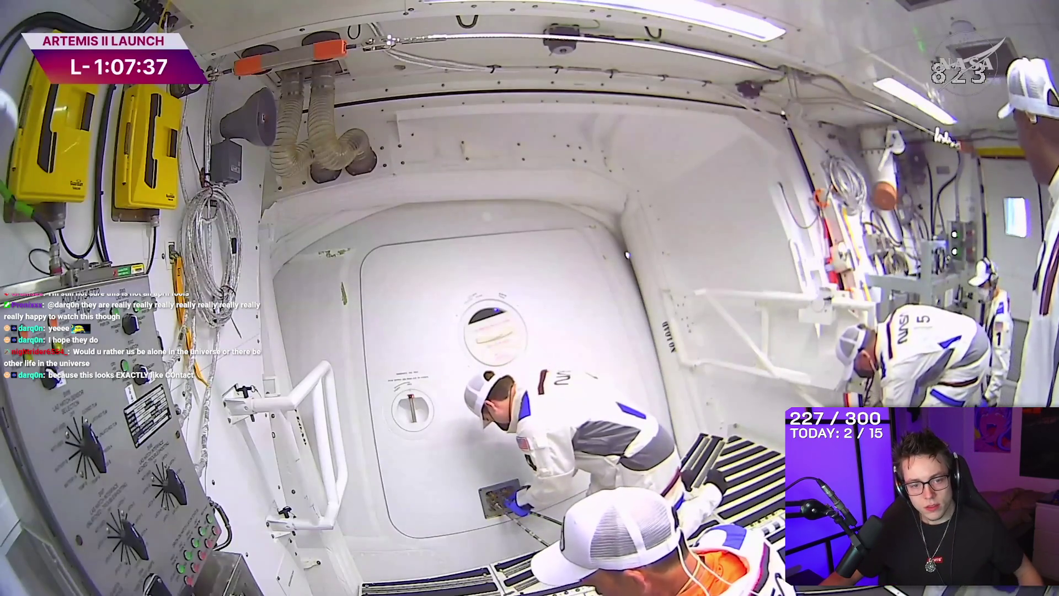
mouse_move(38, 64)
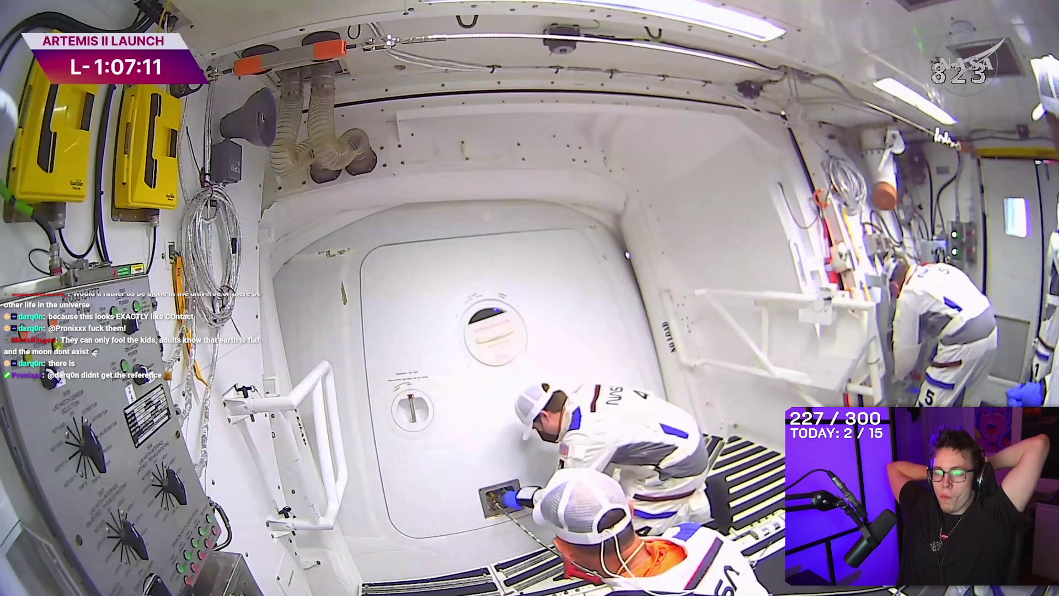
mouse_move(252, 83)
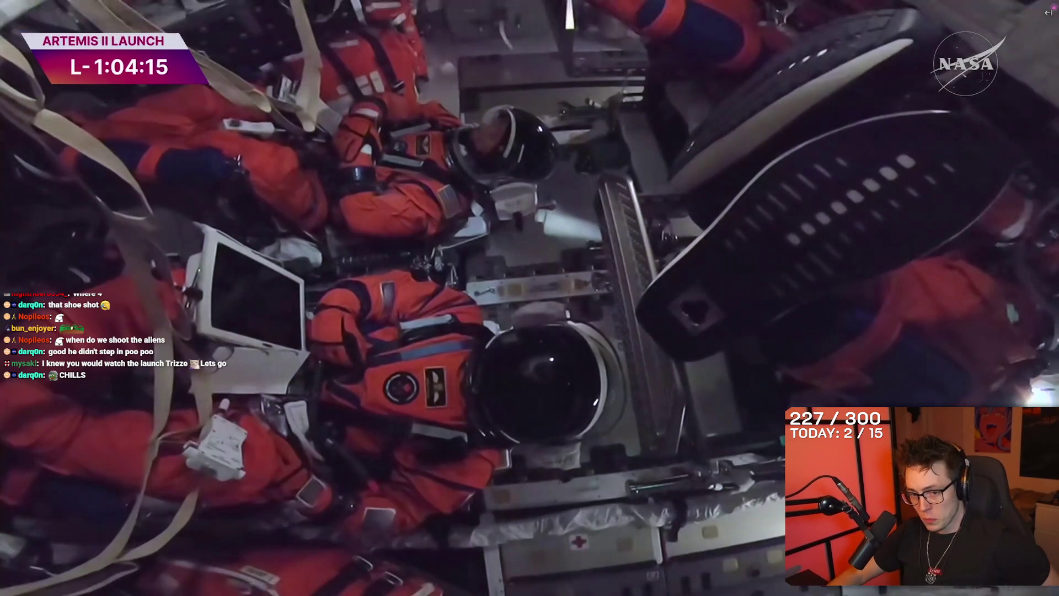
Step: Switch from the fullscreen Twitch stream to Firefox's 'orion capsule bathroom' image results
mouse_move(56, 587)
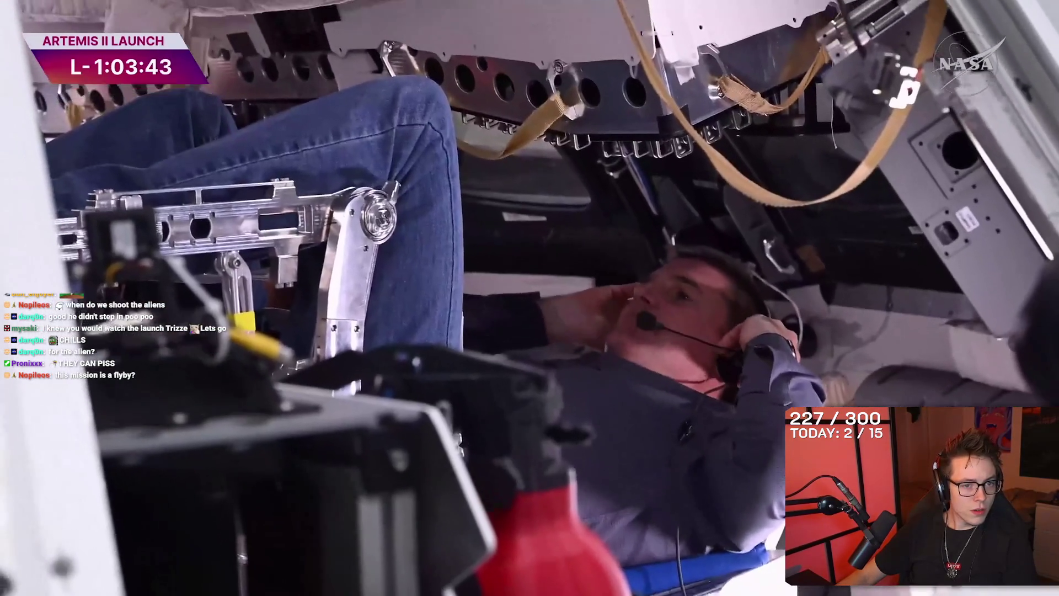
key(alt+Tab)
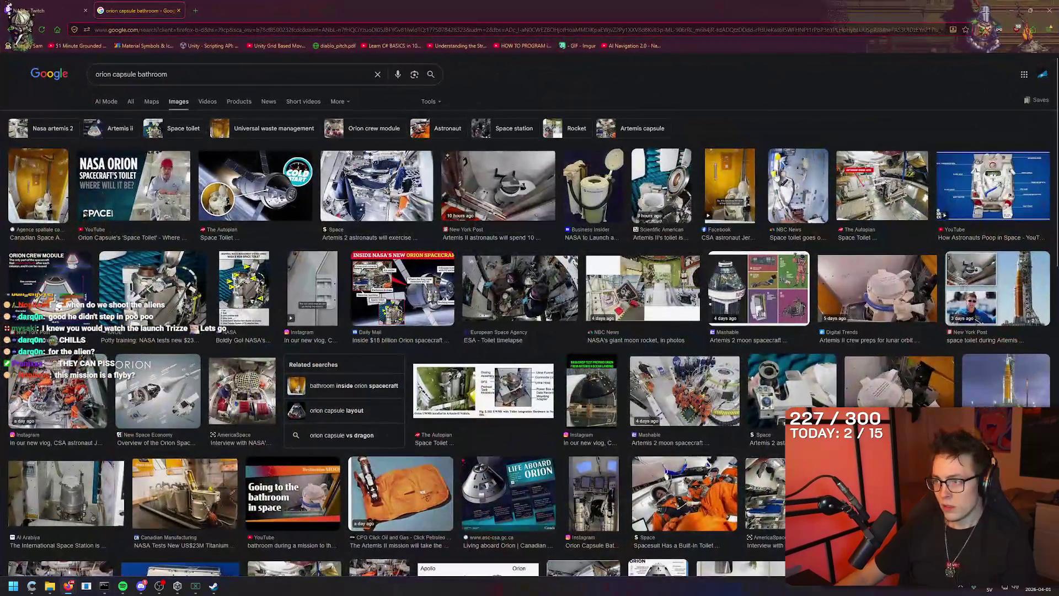
Step: View the New York Post capsule toilet photo full-size in a new tab, then minimize Firefox
click(542, 184)
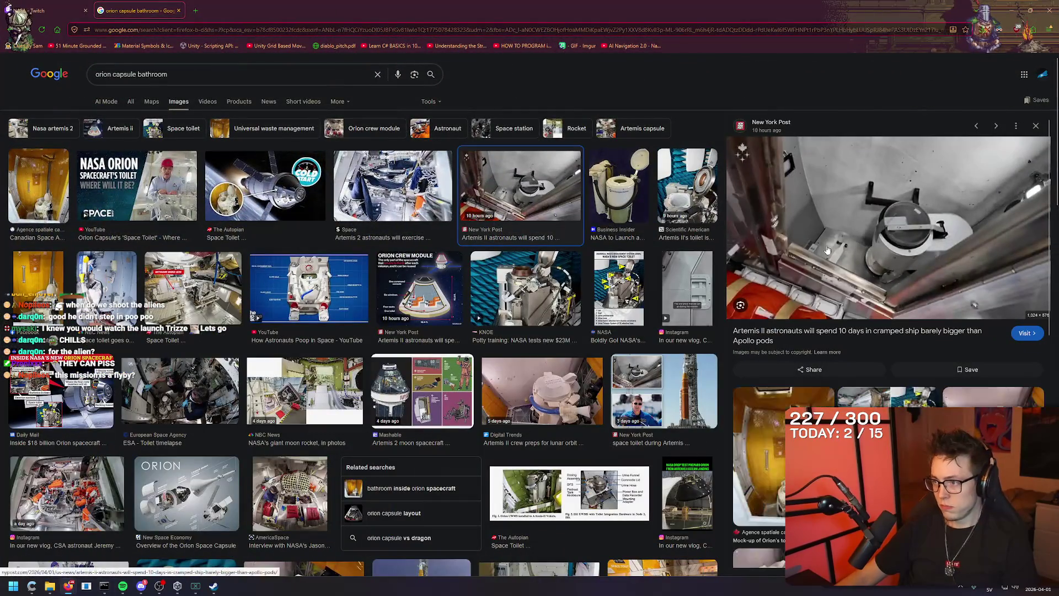
right_click(805, 234)
click(844, 353)
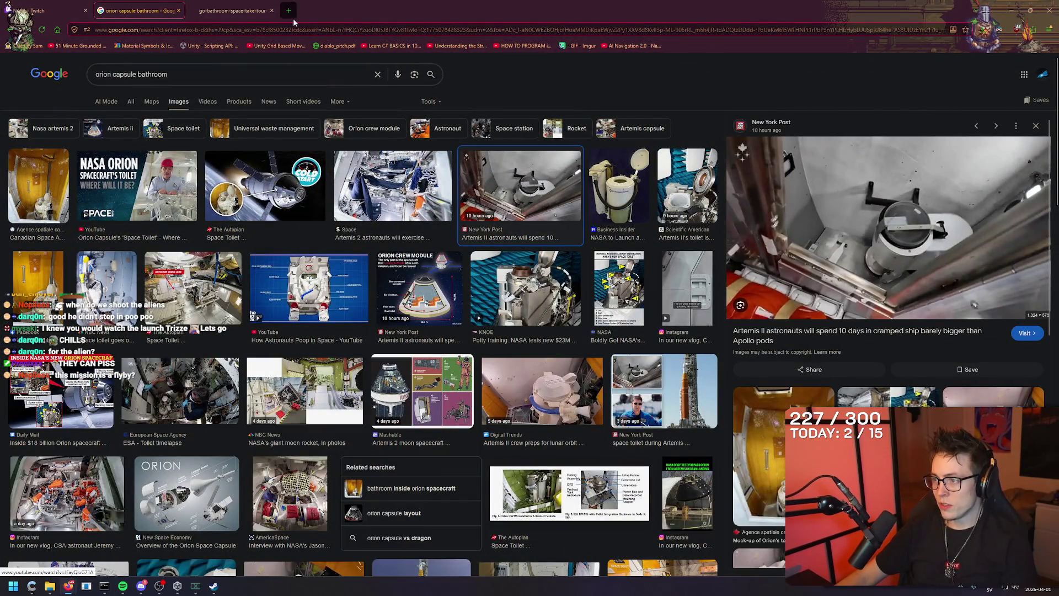
click(232, 11)
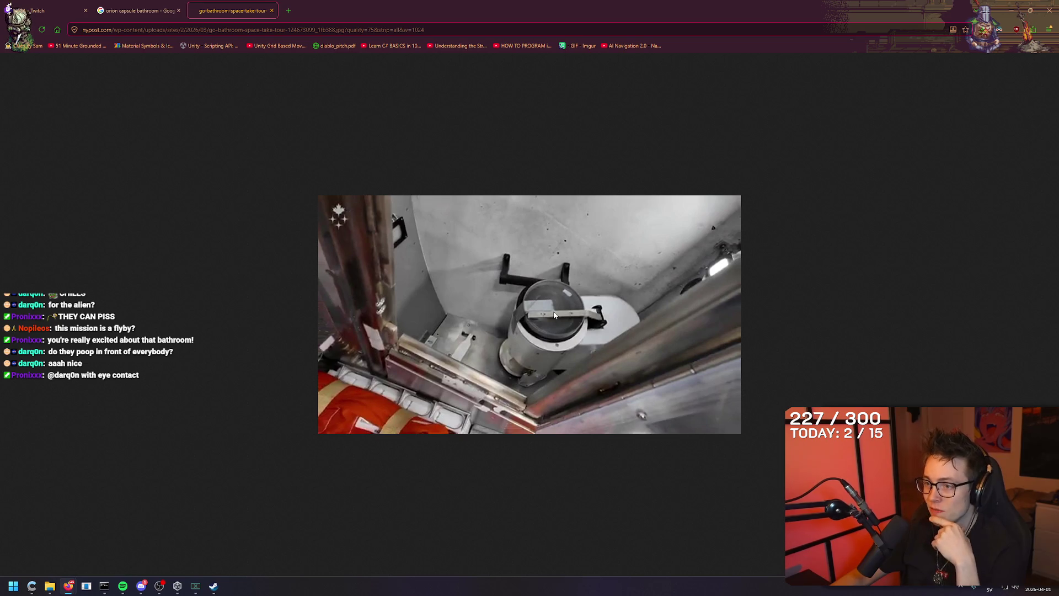
key(super+Down)
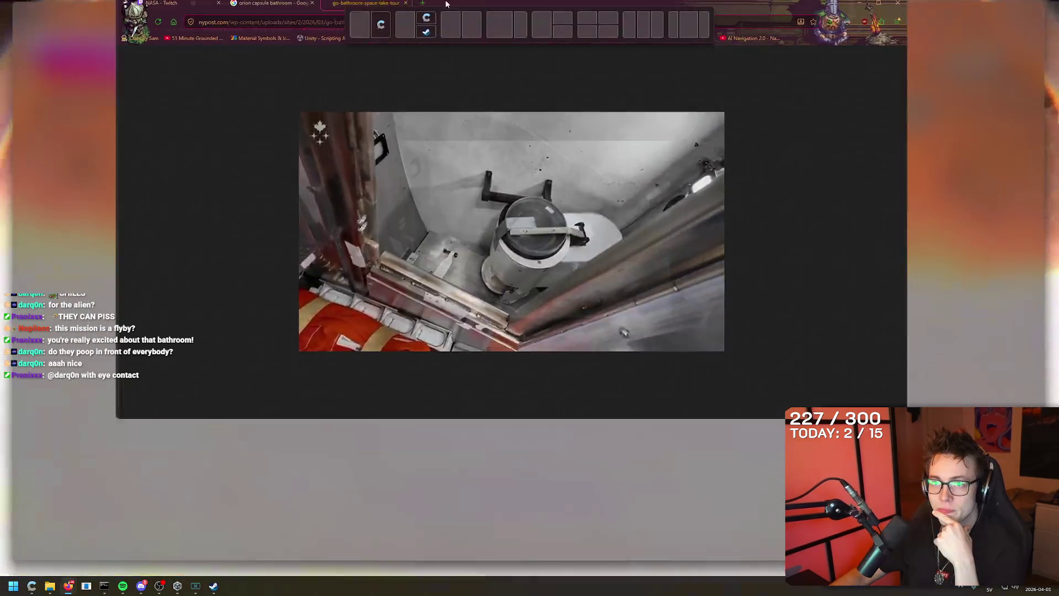